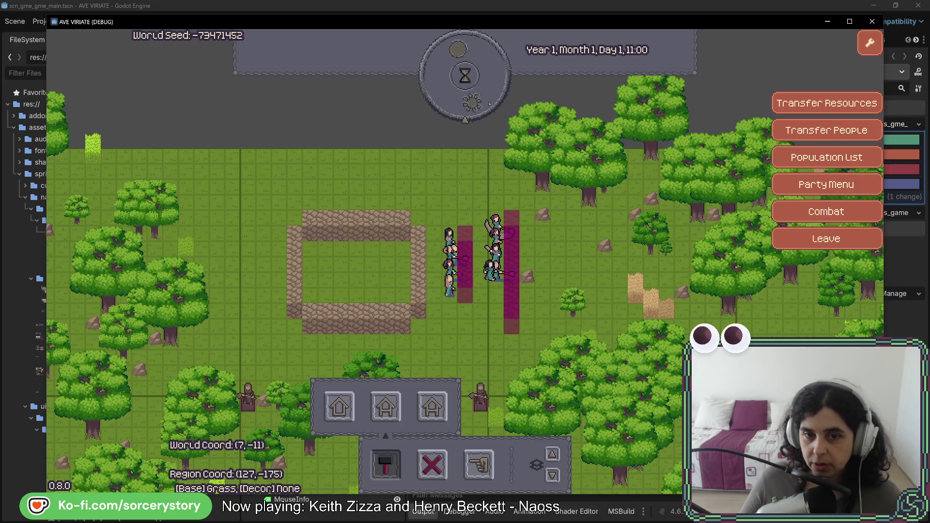
Step: Pass two hours to 13:00, then place two stone wall pieces in the wall gap and dismiss the wheat panel
left_click(484, 112)
left_click(484, 113)
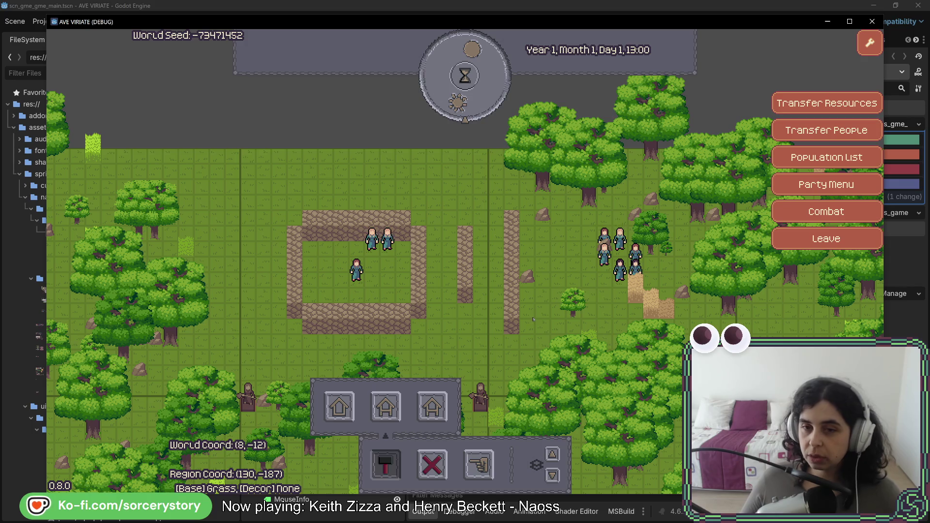
left_click(432, 409)
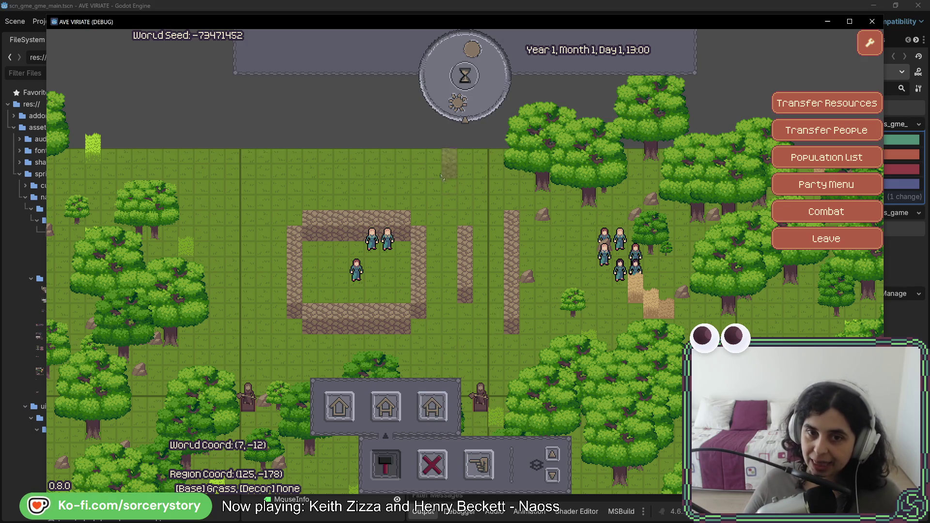
left_click(465, 309)
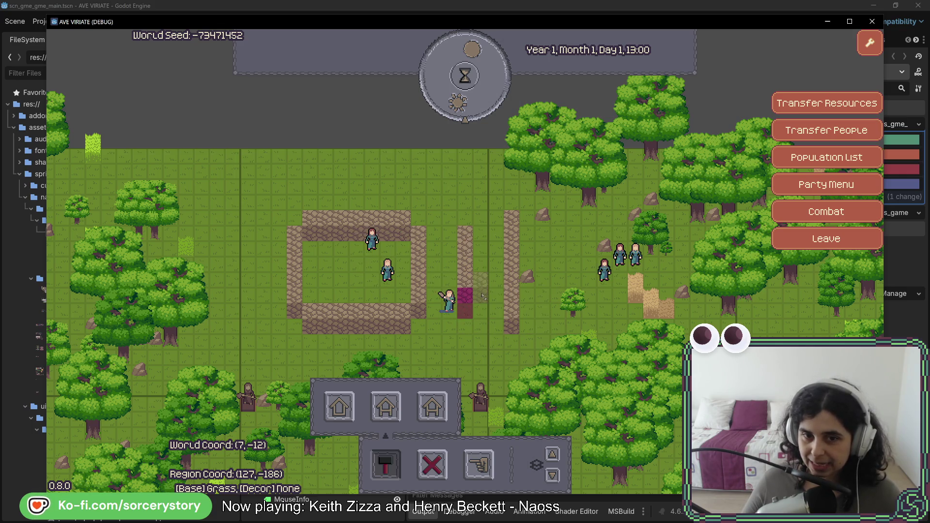
left_click(480, 270)
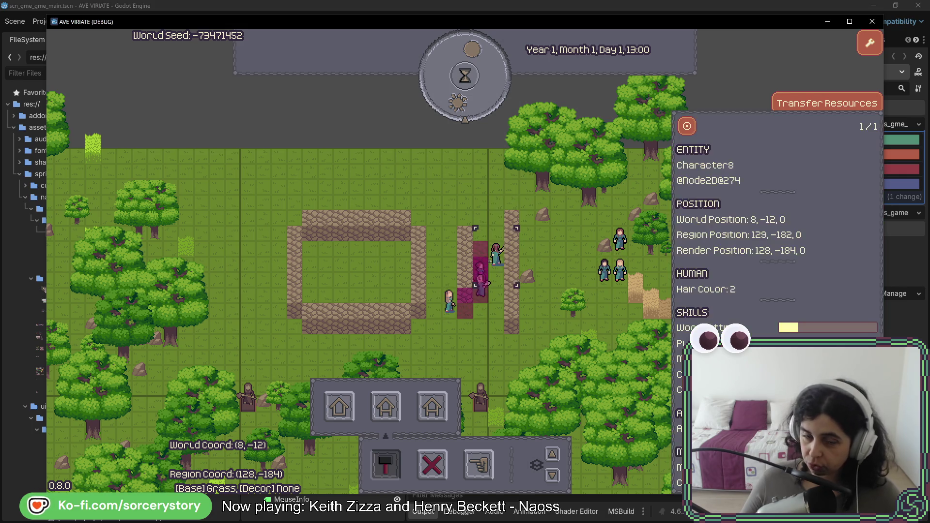
mouse_move(634, 300)
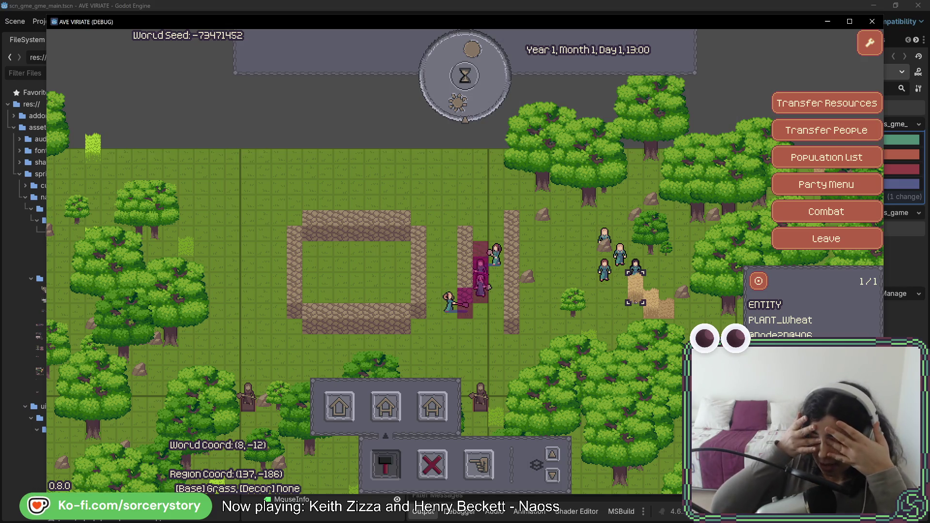
left_click(488, 279)
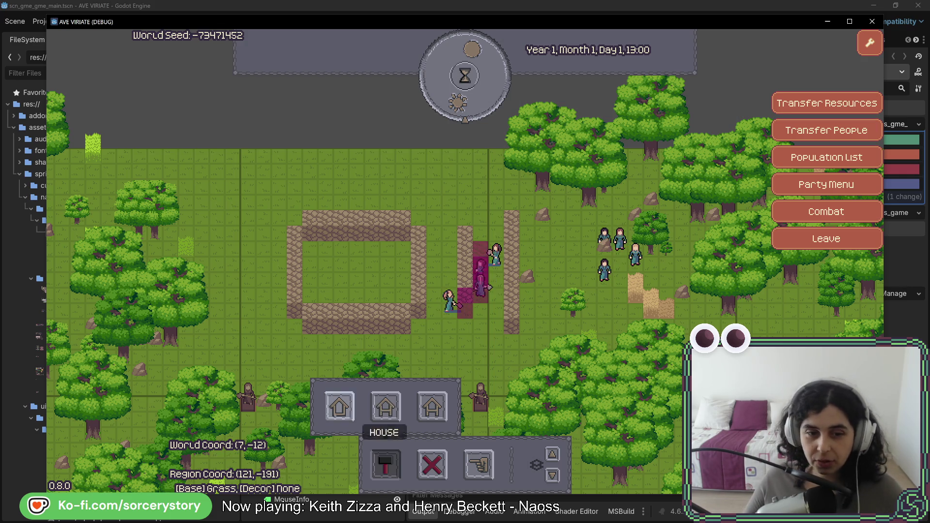
Step: Start a house placement, nudge the map view, and cancel the placement
left_click(340, 406)
key("a")
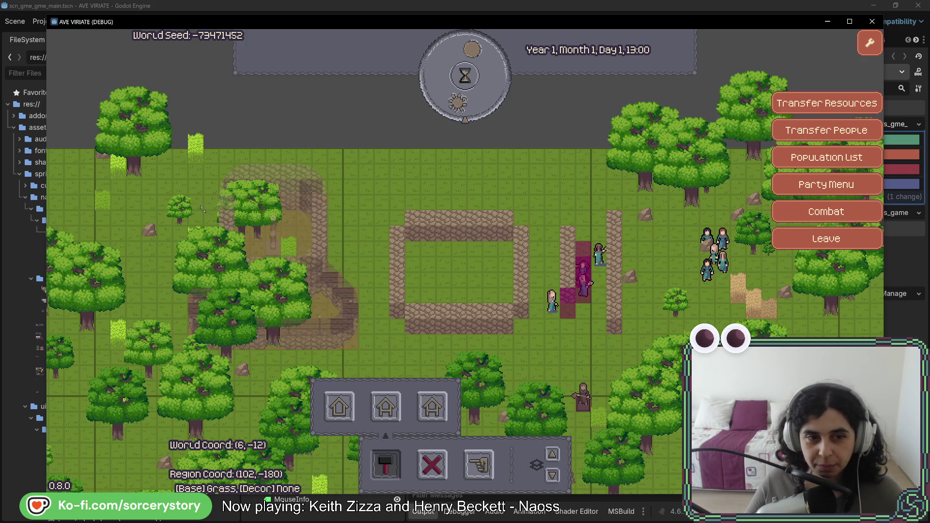
key("Escape")
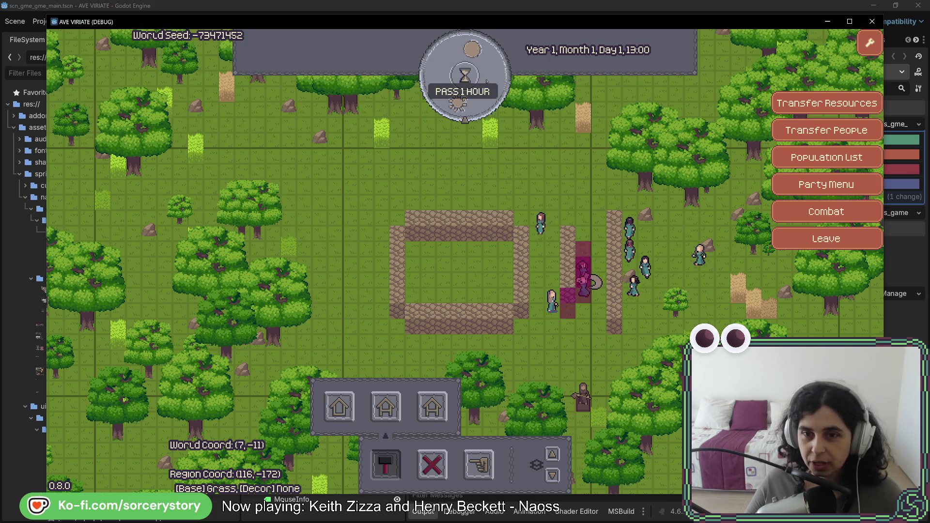
Step: Pass hours through the night to Day 4, 15:00 so the walls finish, then close the game
left_click(485, 81)
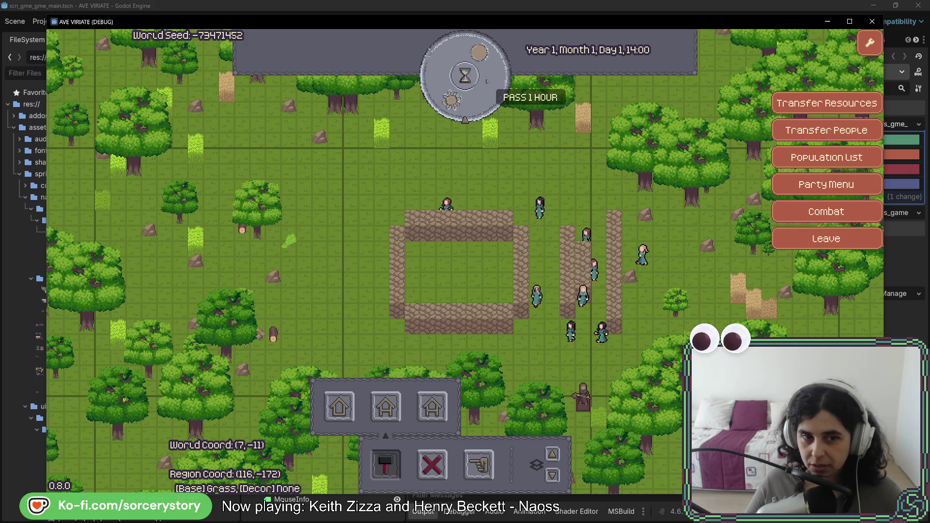
left_click(487, 82)
left_click(486, 82)
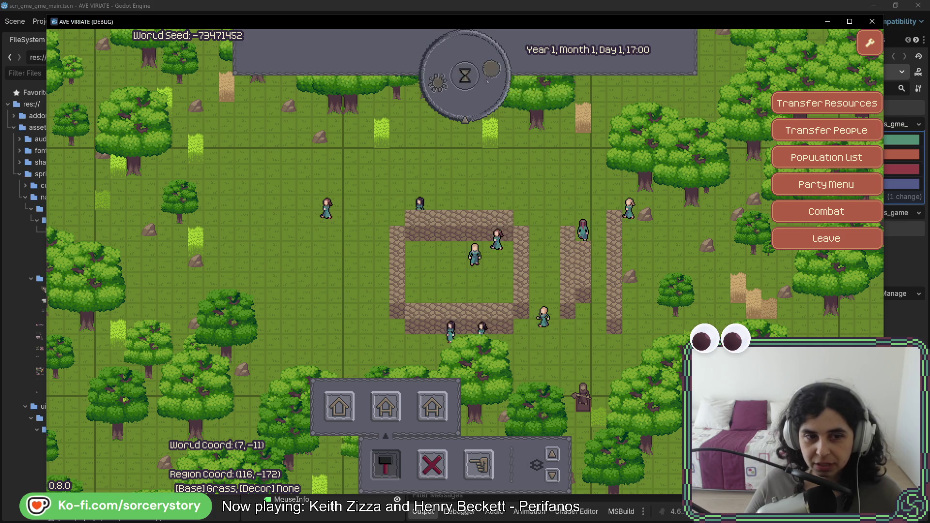
left_click(486, 81)
left_click(486, 82)
left_click(486, 81)
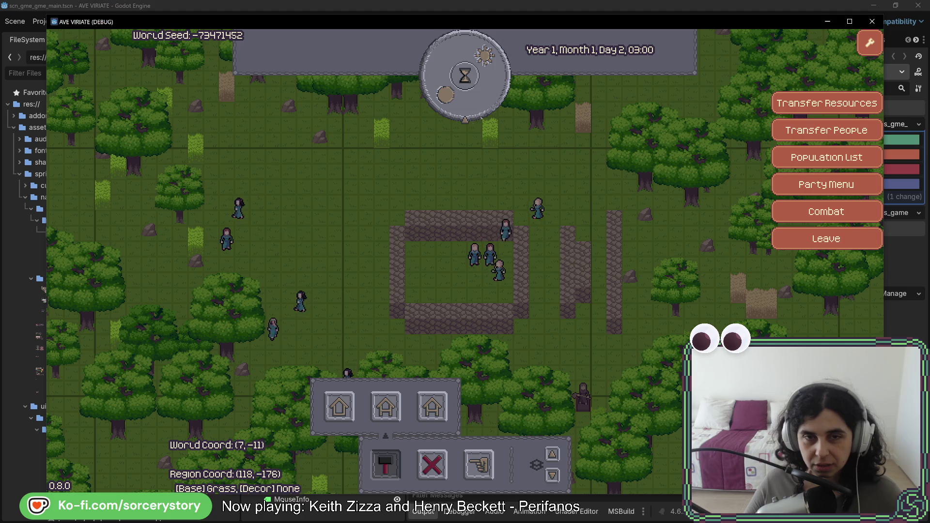
left_click(486, 81)
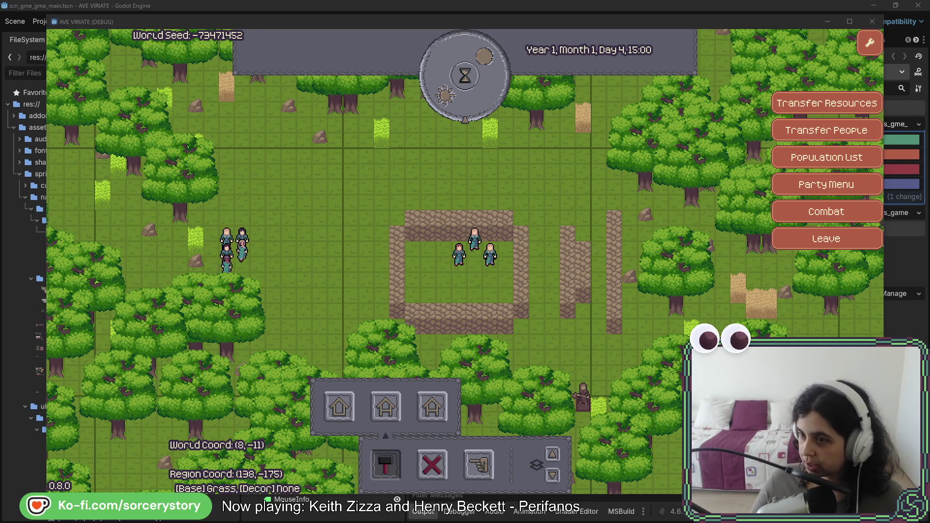
key("F8")
type("house")
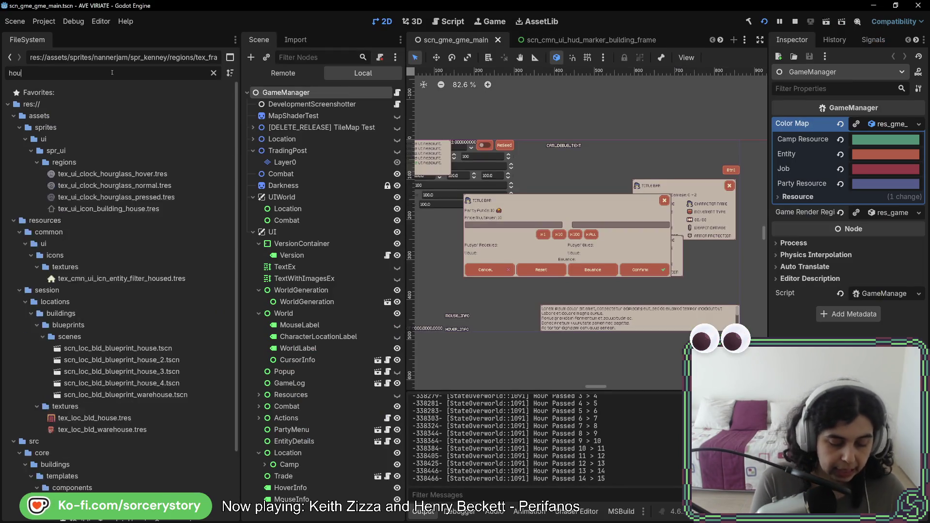
Step: Load the house_4 blueprint scene and select one of its tile layers
left_click(161, 348)
double_click(161, 347)
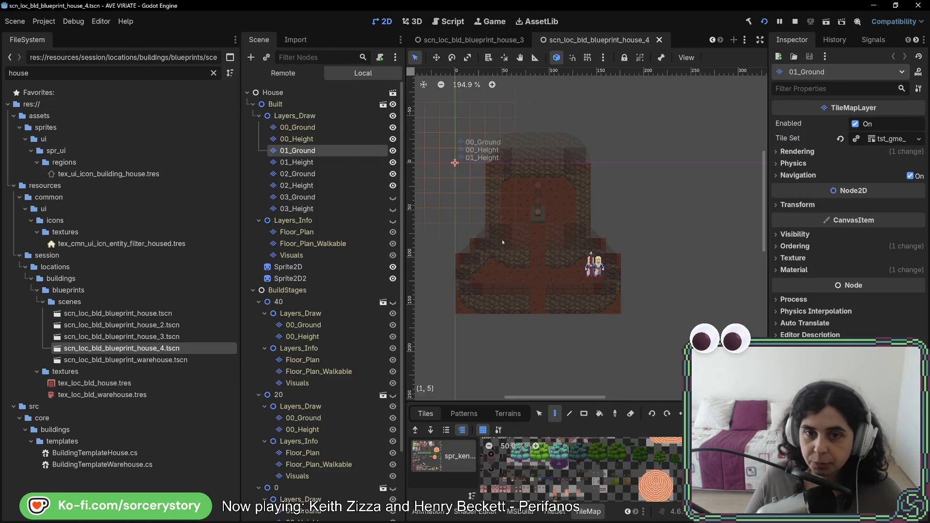
left_click(320, 162)
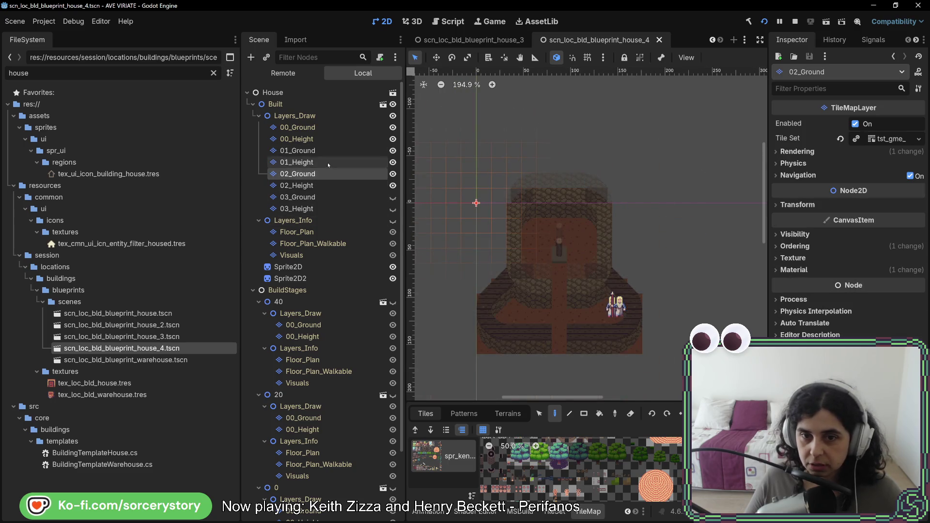
scroll(524, 284, "up", 2)
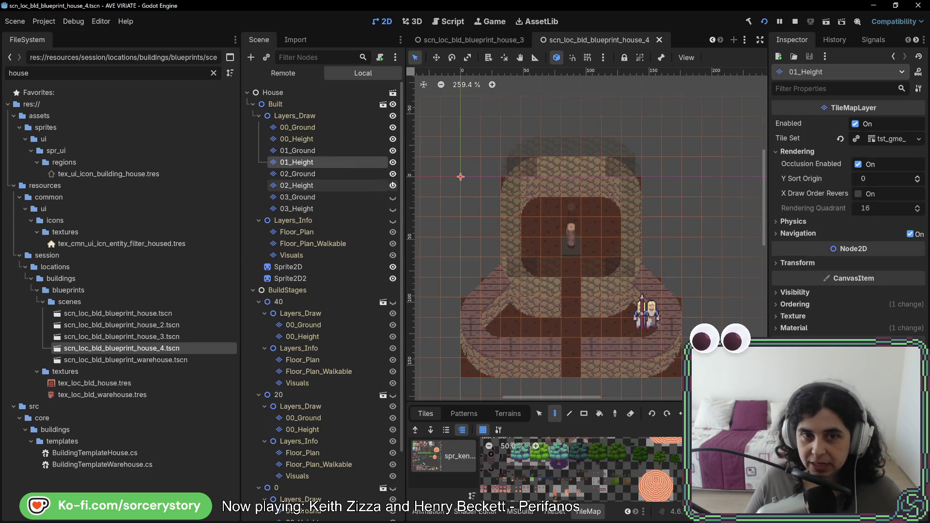
Step: Toggle the 02_Height, 02_Ground and 01_Height layers on and off to compare the wall levels
left_click(393, 185)
left_click(392, 173)
scroll(496, 276, "down", 1)
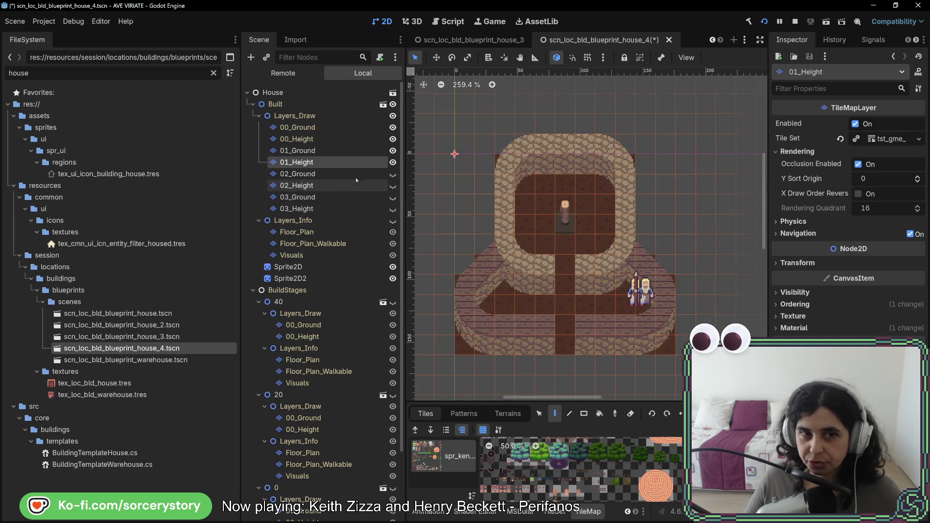
left_click(393, 161)
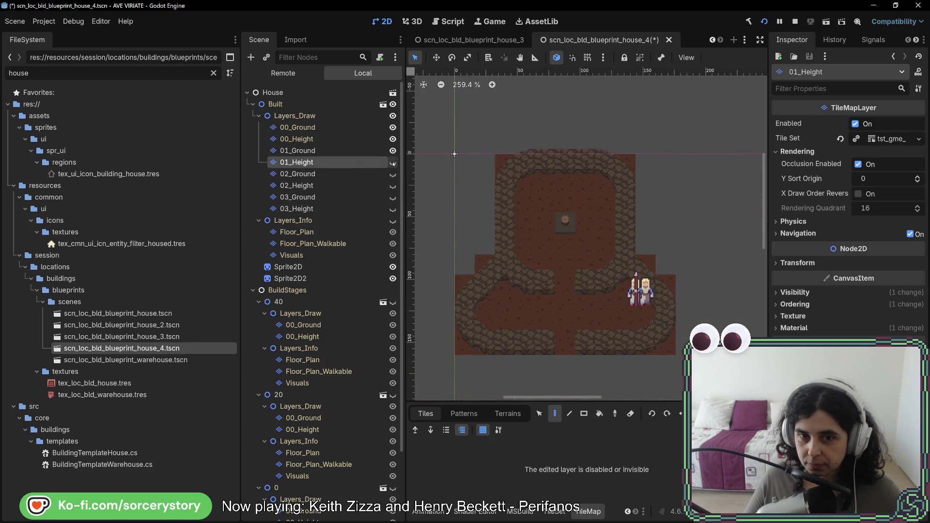
left_click(392, 163)
scroll(570, 189, "up", 2)
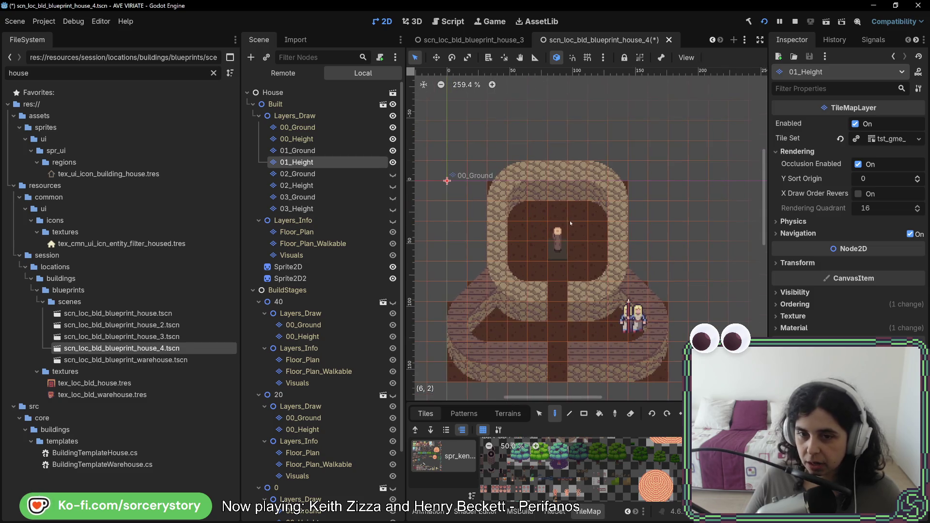
left_click(393, 186)
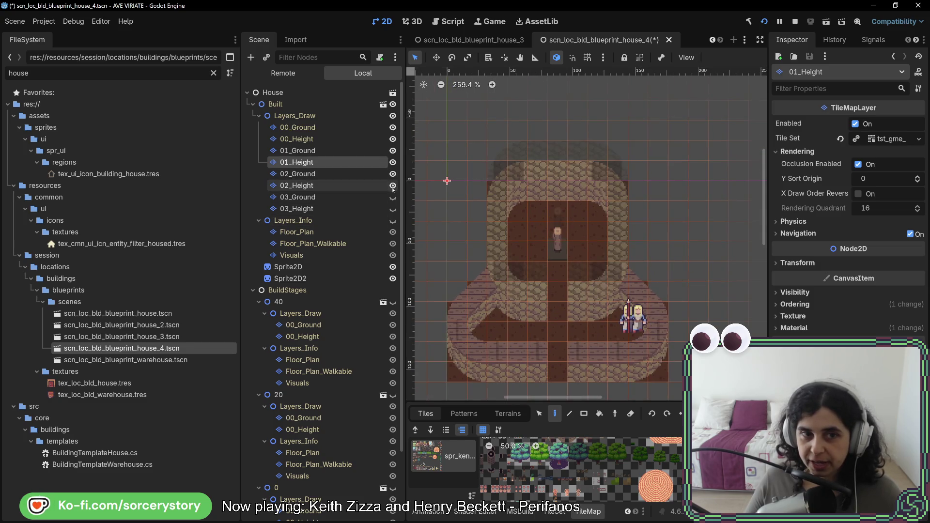
left_click(356, 187)
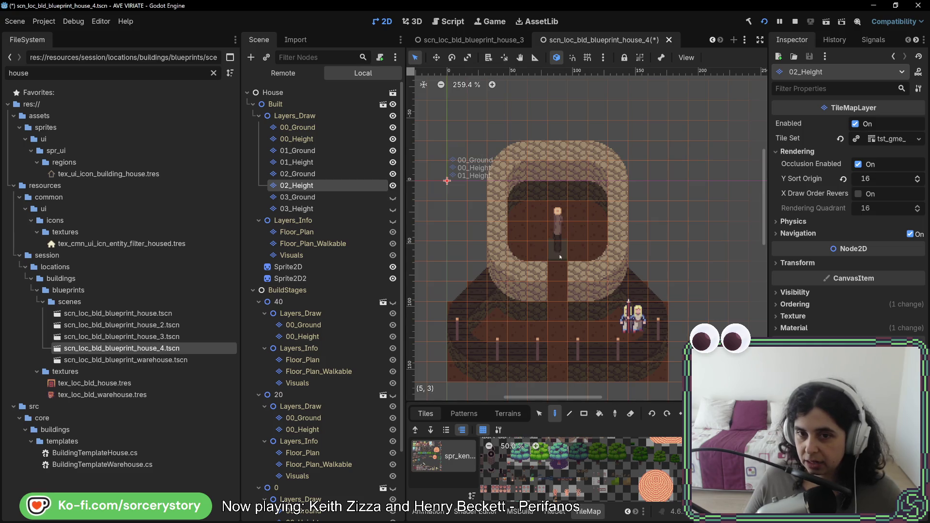
left_click(345, 160)
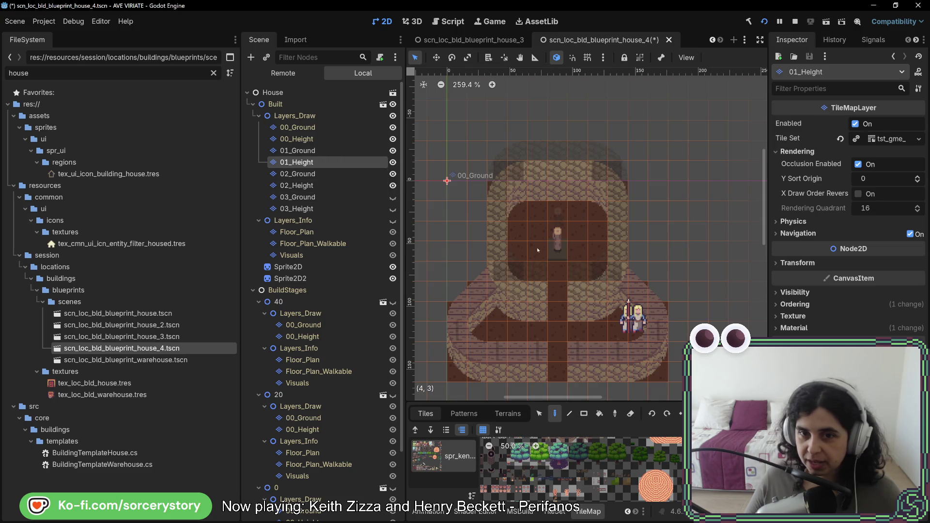
Step: Leave 01_Ground and 01_Height visible with 02_Ground hidden, and check the 02_Height settings
left_click(392, 185)
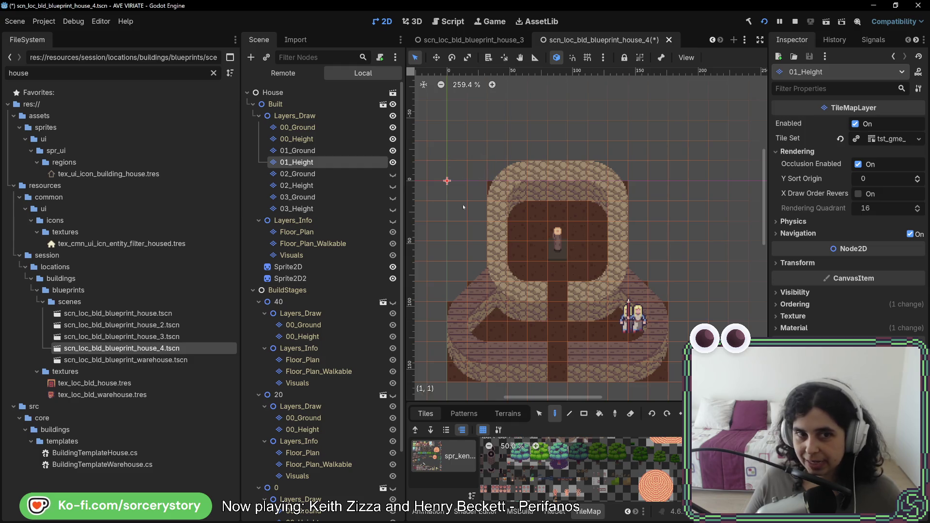
left_click(392, 151)
left_click(305, 139)
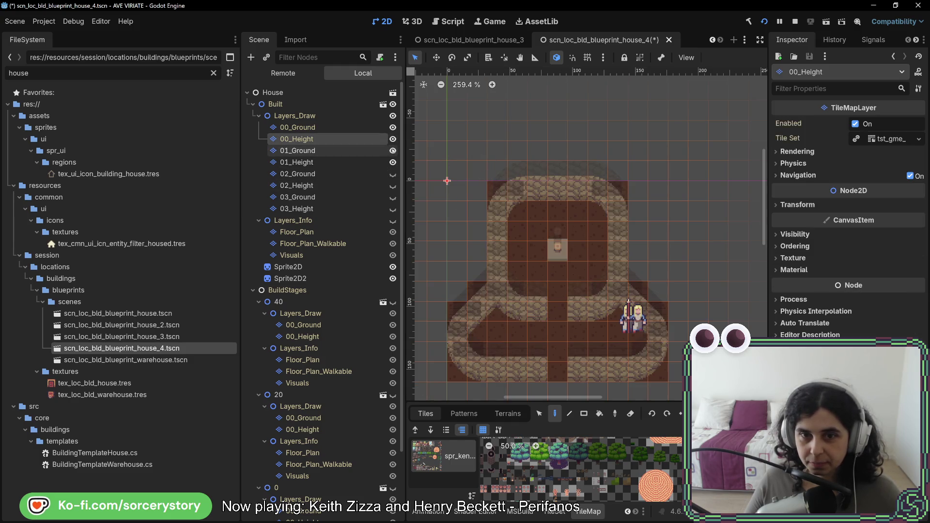
left_click(393, 162)
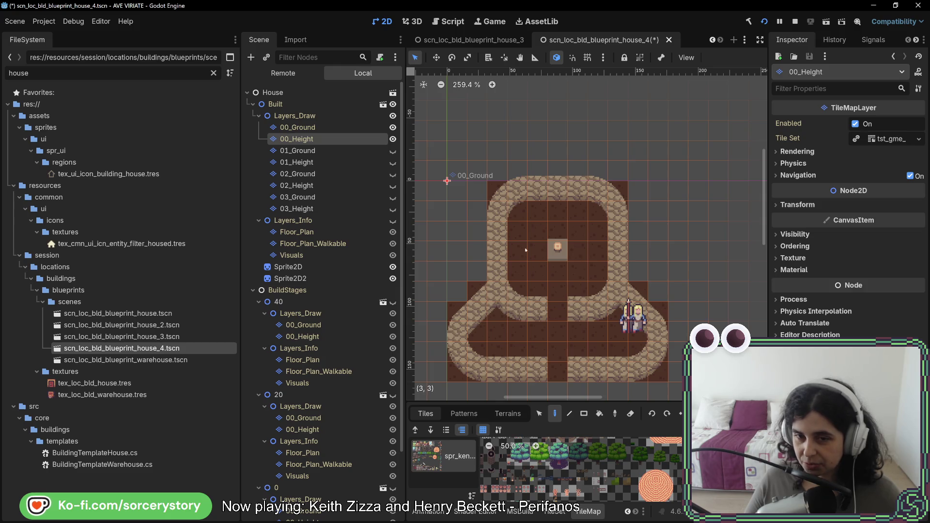
left_click(392, 174)
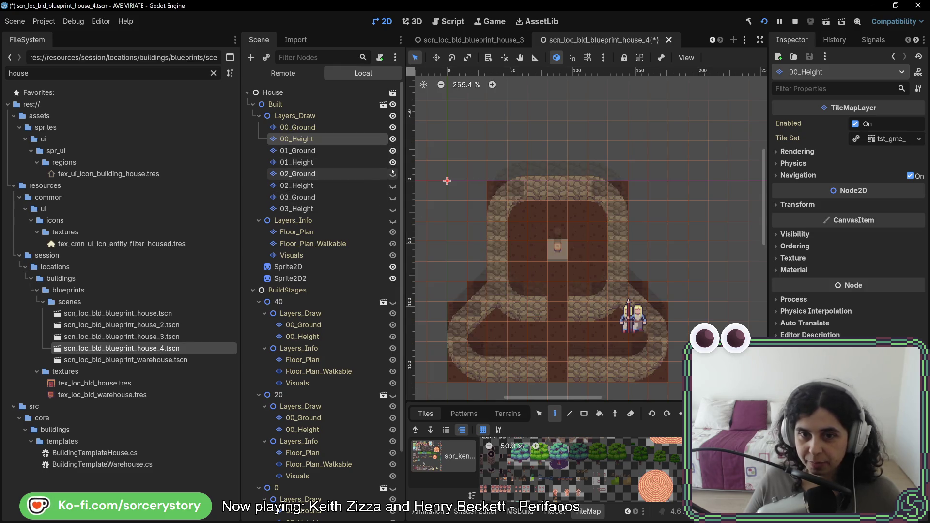
left_click(385, 174)
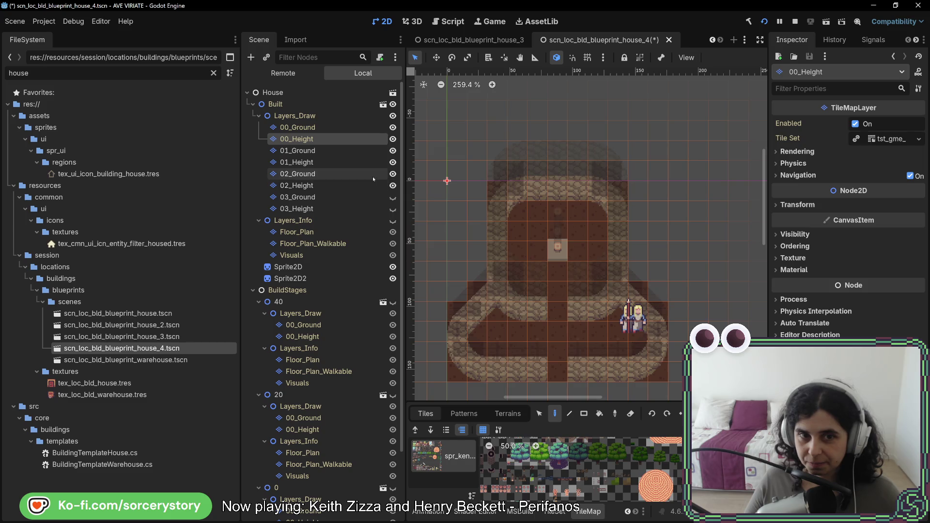
left_click(392, 163)
left_click(392, 150)
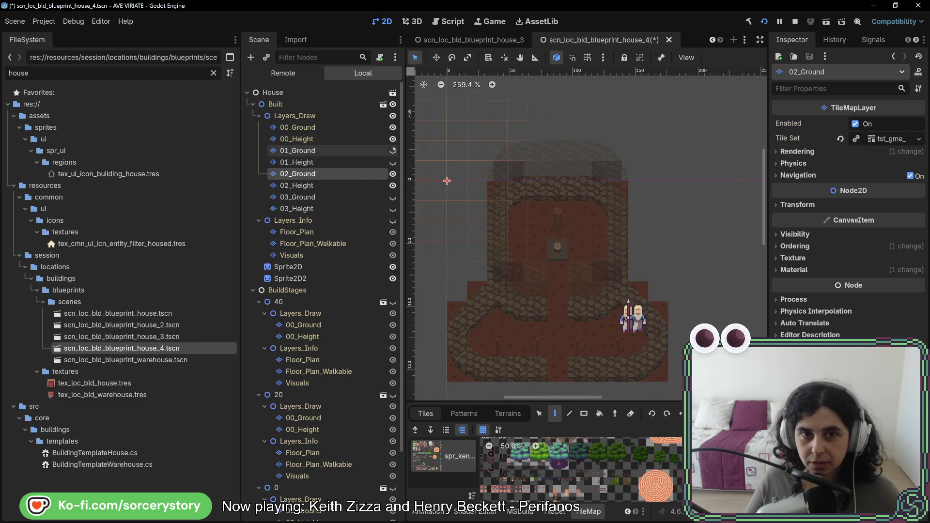
left_click(393, 174)
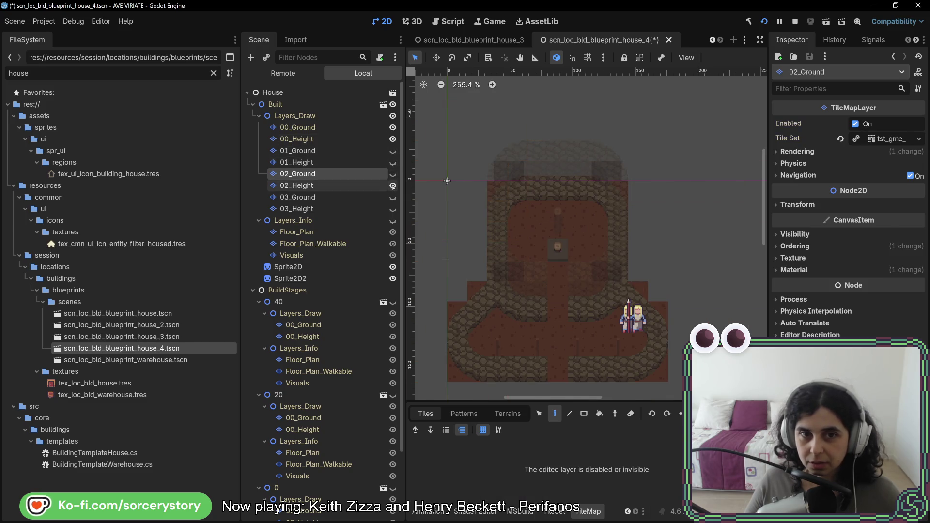
left_click(341, 185)
left_click(341, 186)
Step: Select each ground and height layer from 00_Height to 03_Ground in turn to review its Inspector settings
left_click(331, 162)
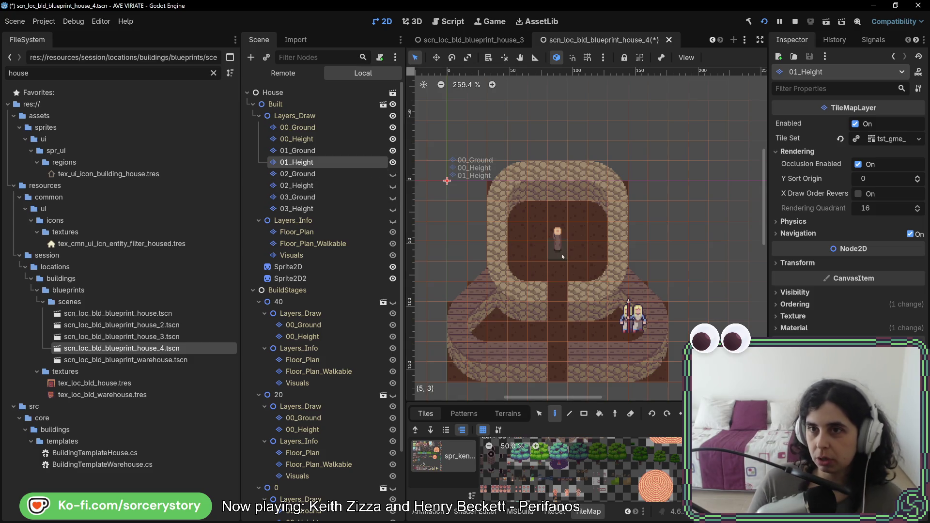
left_click(312, 150)
left_click(298, 139)
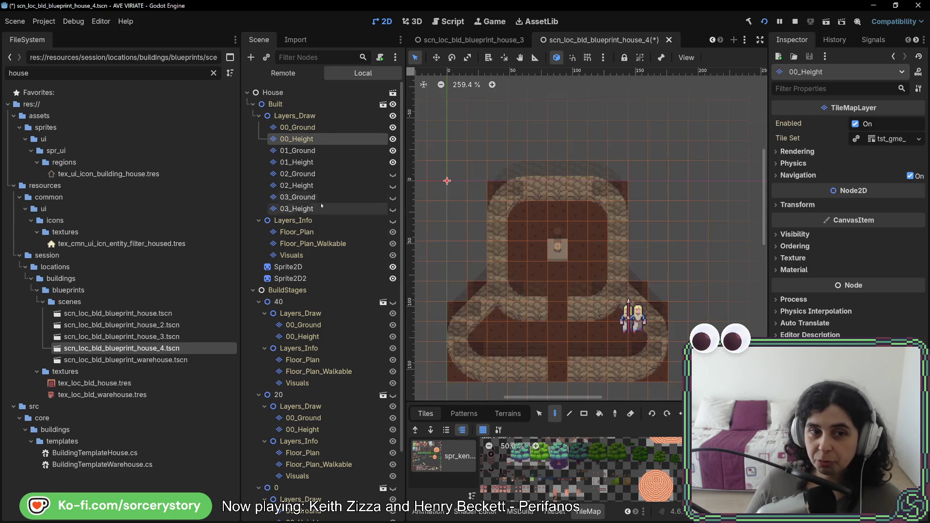
left_click(323, 185)
left_click(328, 176)
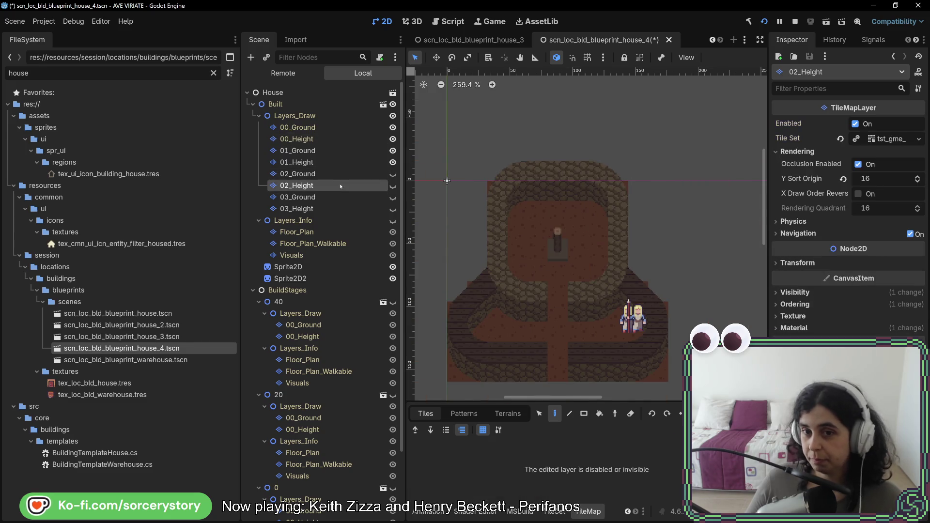
left_click(344, 197)
left_click(359, 173)
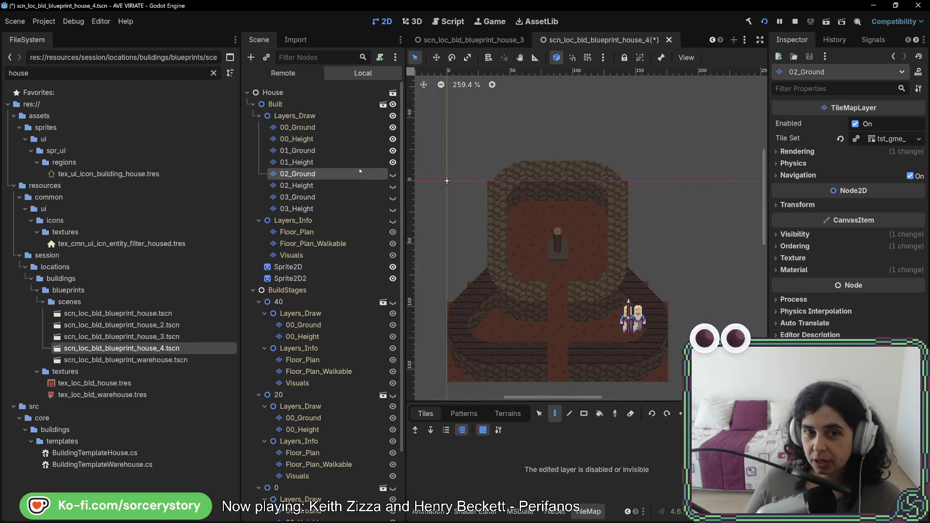
left_click(363, 162)
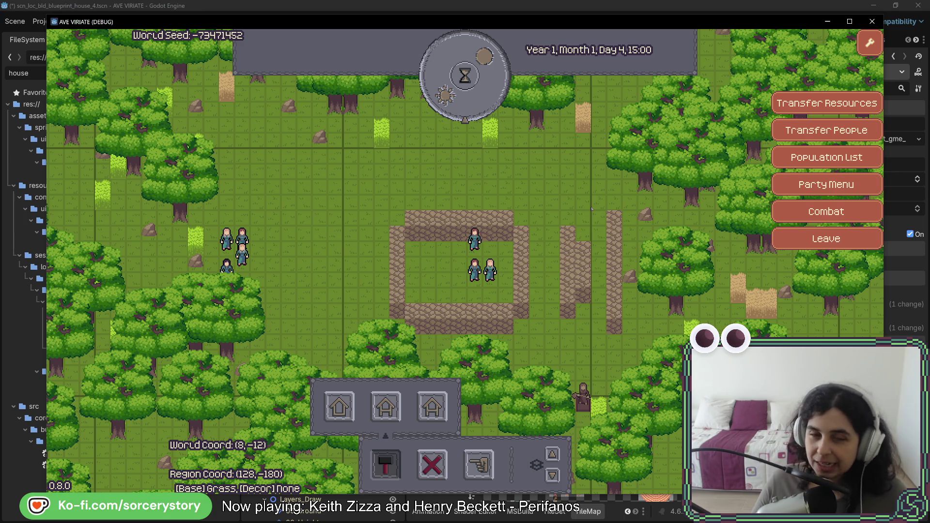
Step: Shift the map toward the house, check a villager, and advance the clock to Day 4, 16:00
key("w+a")
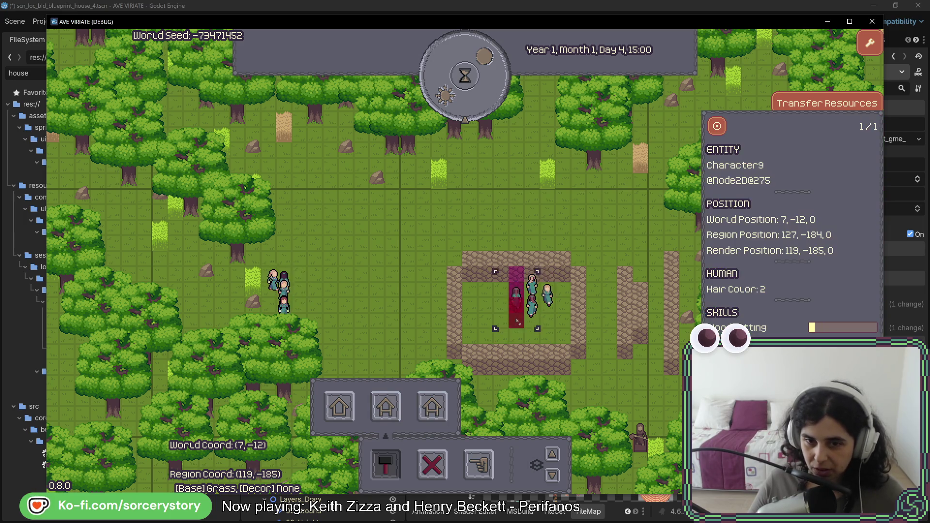
left_click(532, 298)
left_click(505, 82)
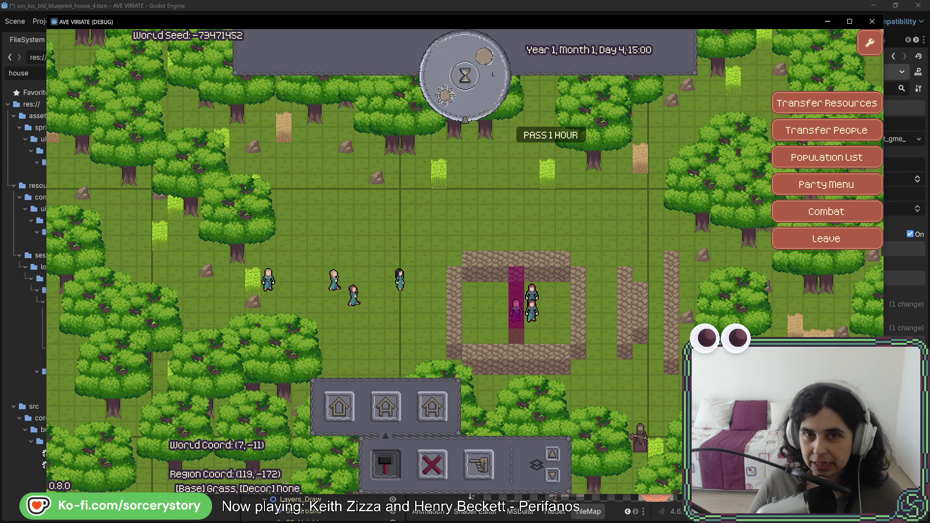
Step: Inspect and dismiss the detail panels of the villagers working inside the house walls
left_click(532, 294)
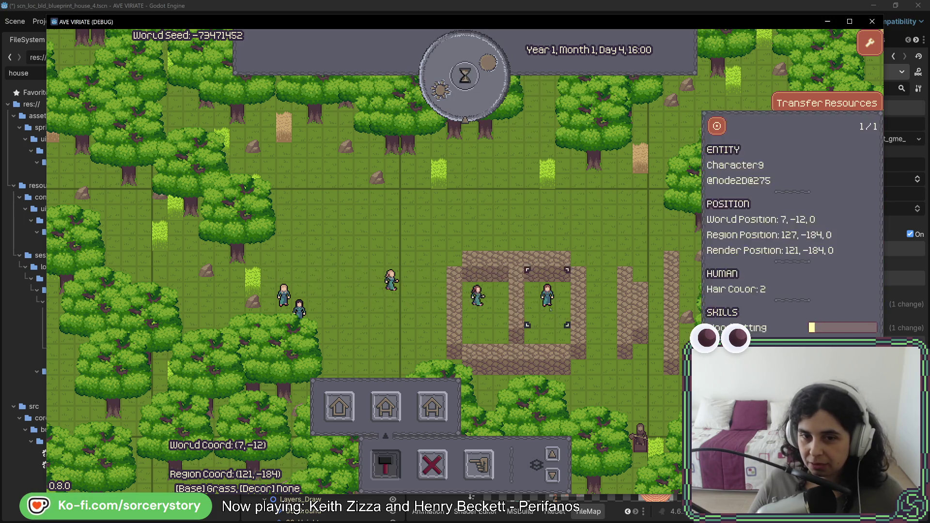
left_click(548, 335)
left_click(537, 297)
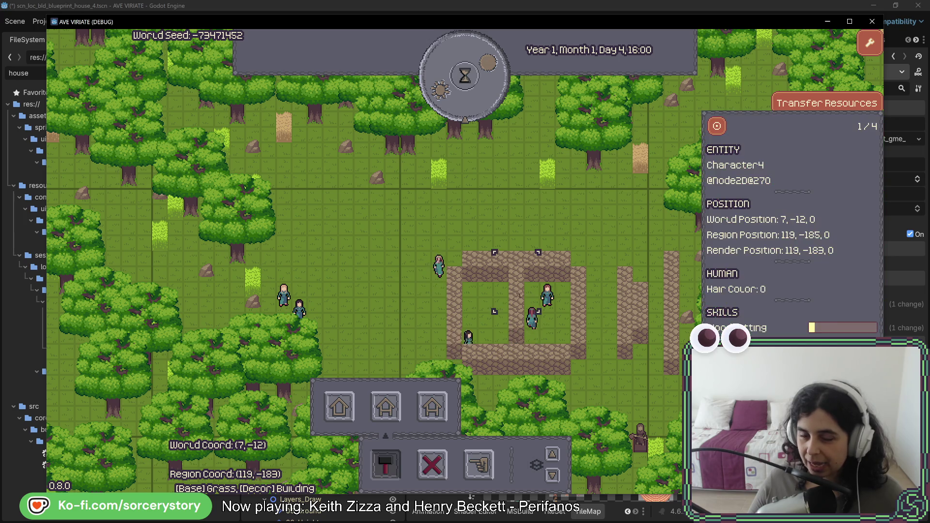
left_click(548, 336)
left_click(531, 311)
left_click(553, 323)
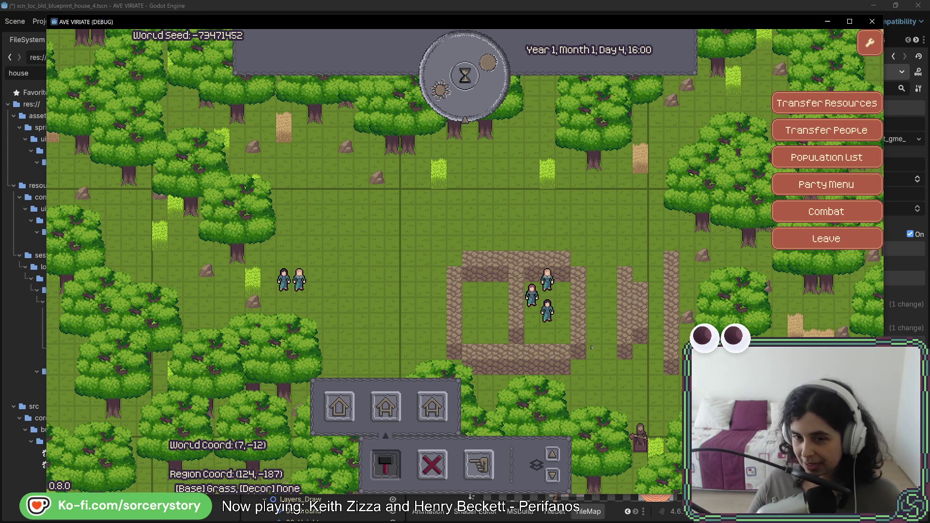
Step: Drag out a horizontal house footprint above the existing walls, then close the game
left_click(338, 407)
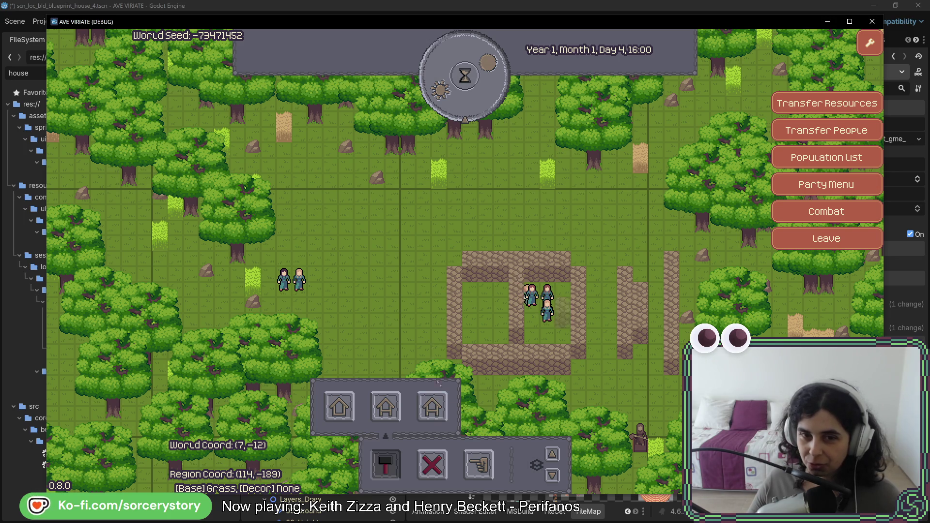
left_click_drag(474, 216, 576, 215)
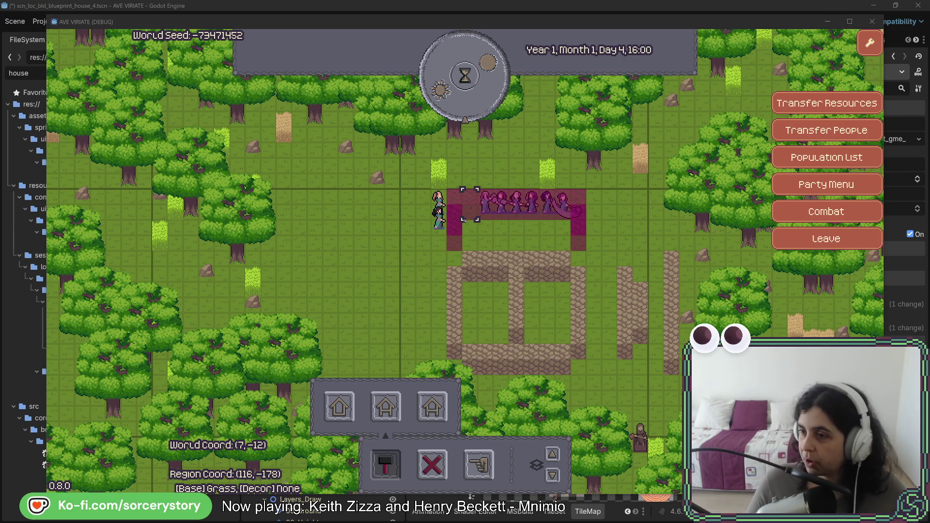
key("F8")
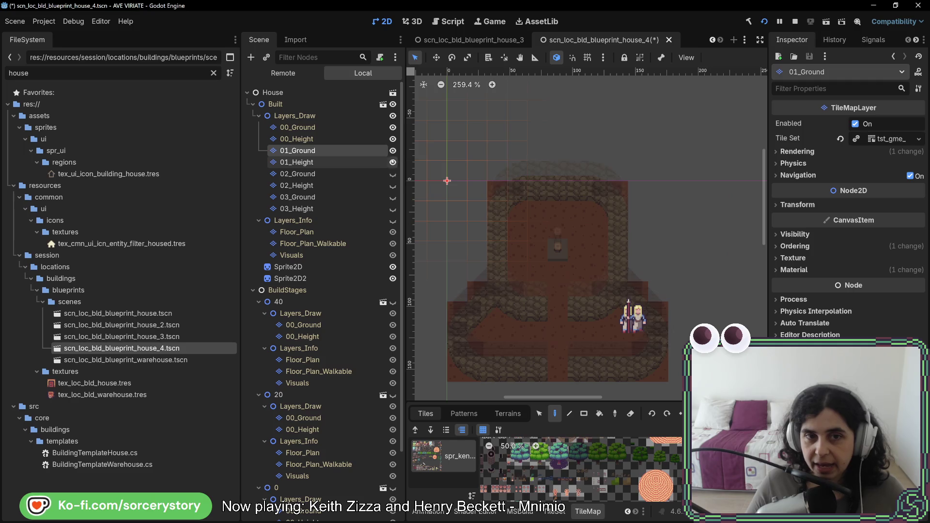
Step: Hide 01_Ground and 01_Height so only ground-level tiles show, and select 00_Height
left_click(392, 162)
left_click(392, 150)
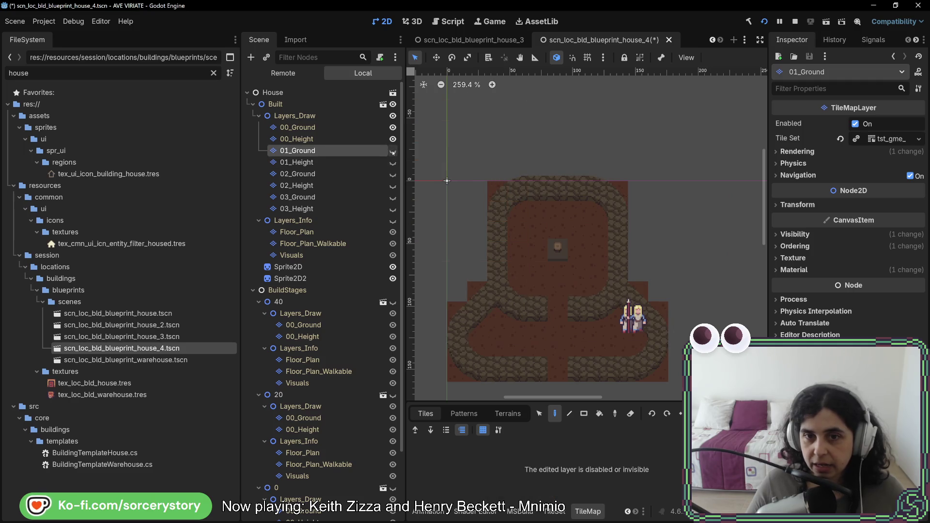
left_click(330, 127)
left_click(335, 138)
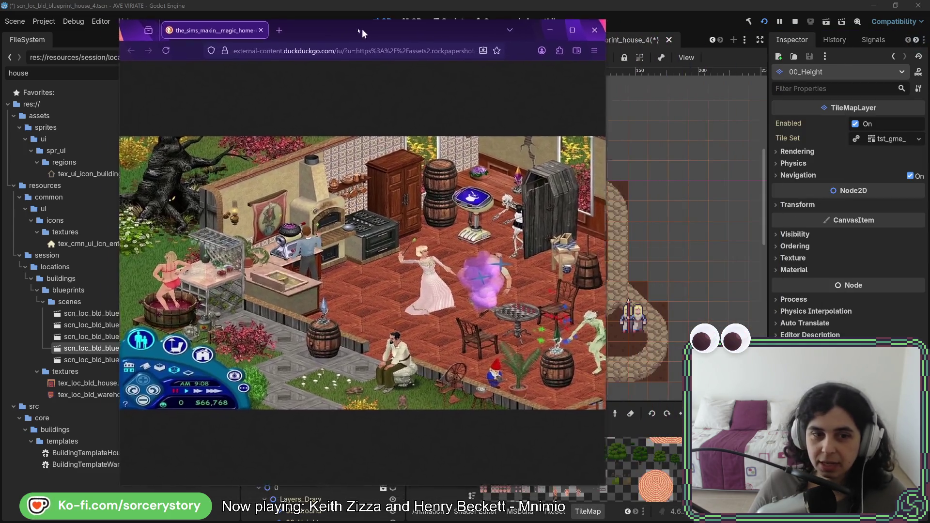
left_click_drag(436, 33, 309, 39)
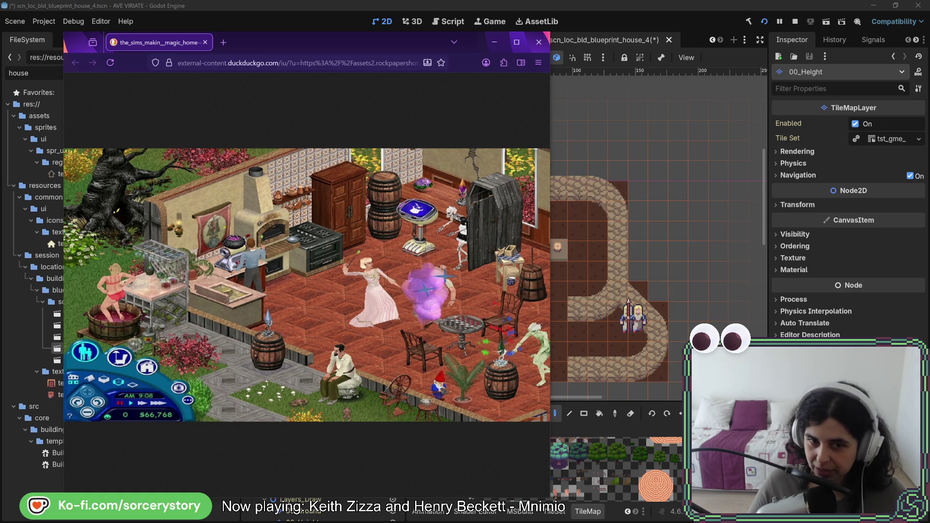
left_click(670, 24)
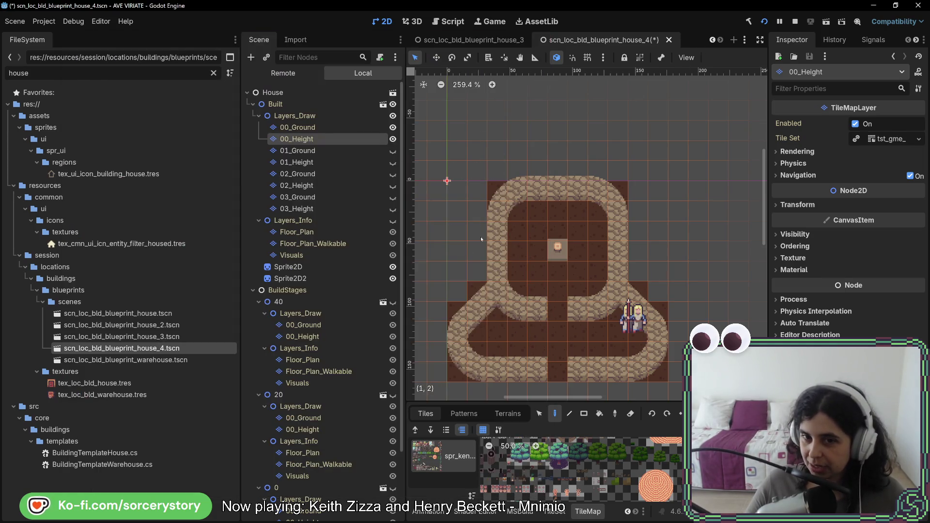
Step: Bring the reference browser back in front before relaunching the game
key("alt+Tab")
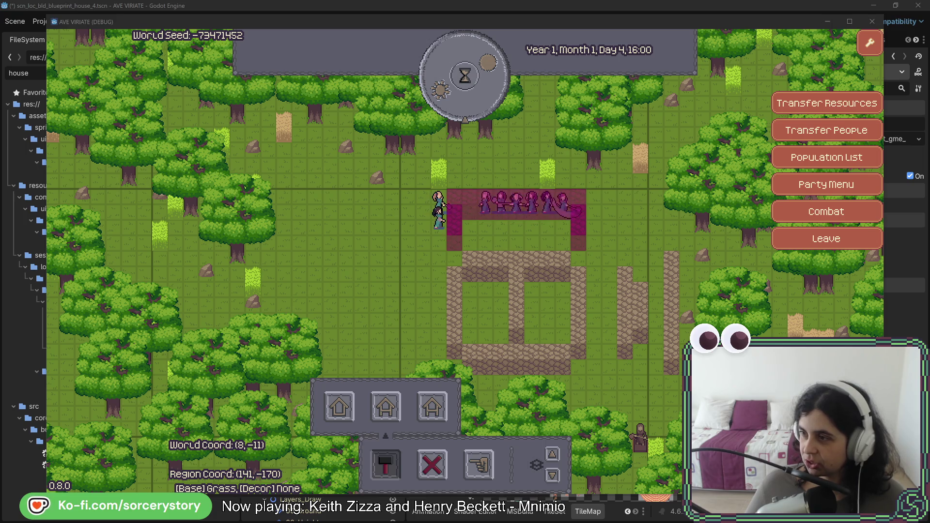
Step: Close the game and the house_4 (discarding changes), house_3 and skill display scenes
key("F8")
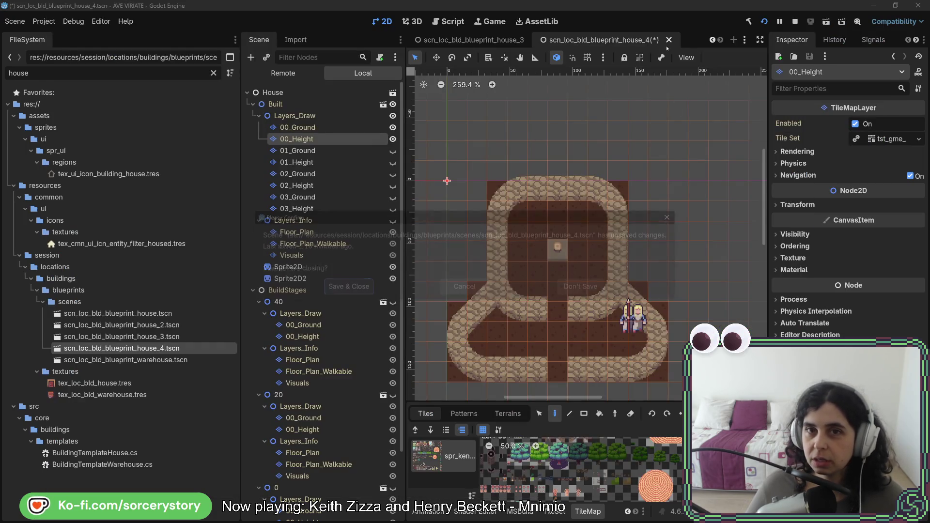
left_click(668, 40)
left_click(585, 287)
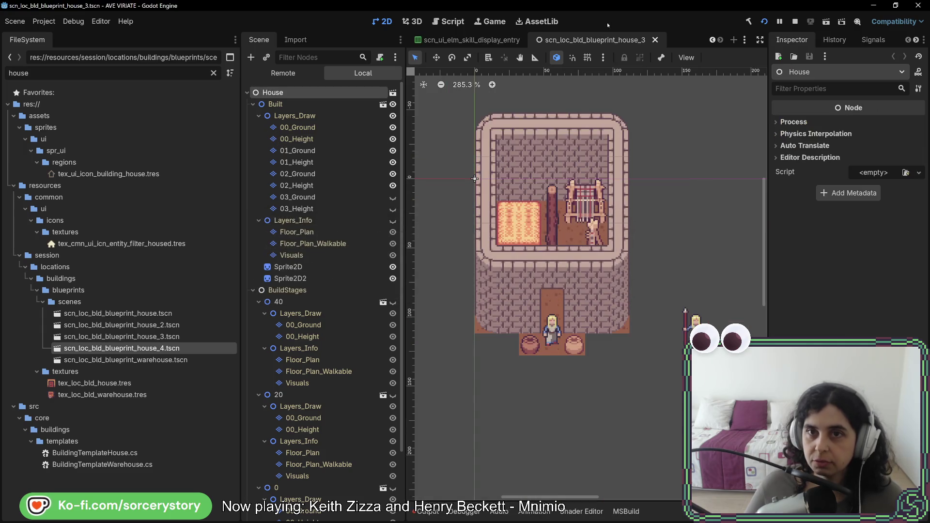
left_click(655, 39)
left_click(656, 40)
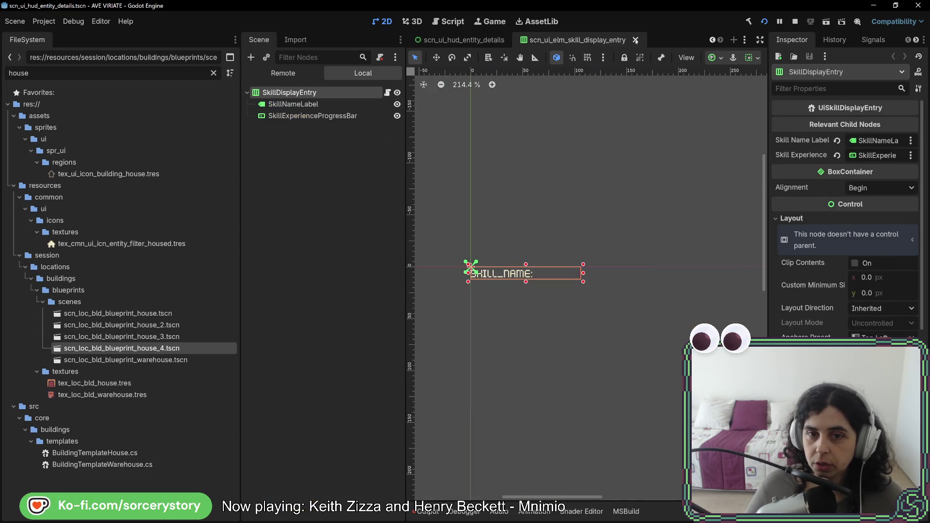
Step: Close the remaining open scenes including the building marker frame, then switch to Rider
left_click(742, 41)
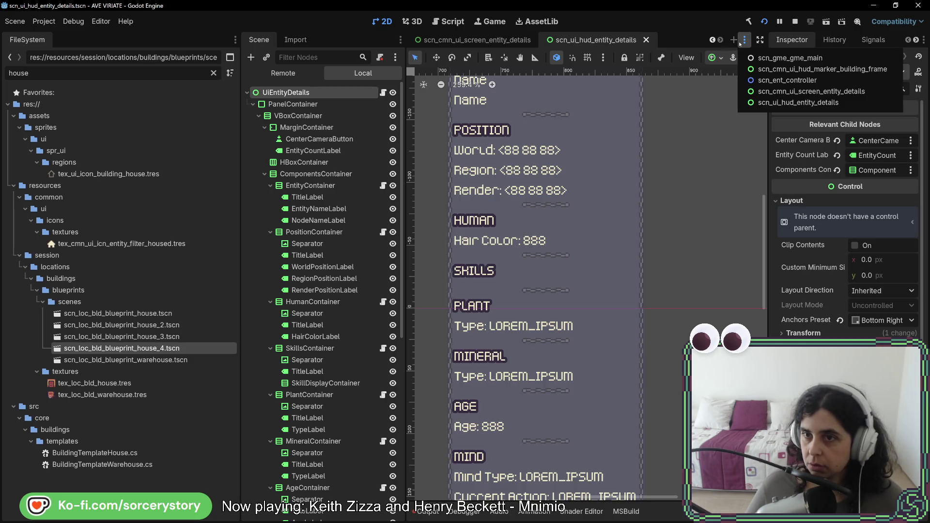
left_click(651, 39)
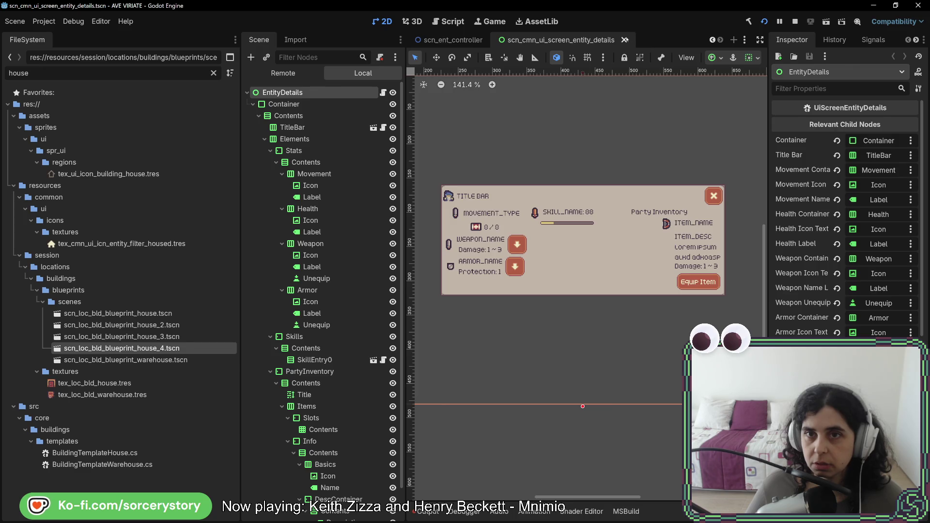
left_click(651, 39)
left_click(652, 39)
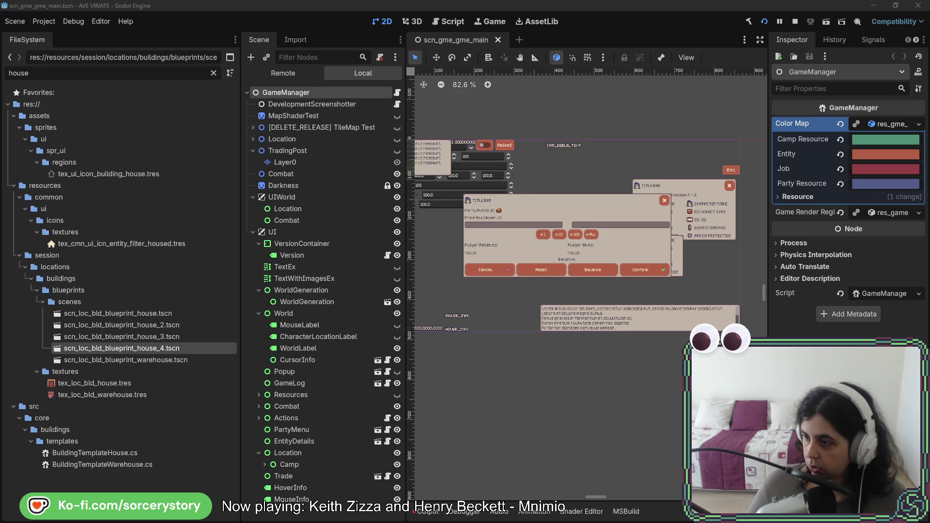
key("alt+Tab")
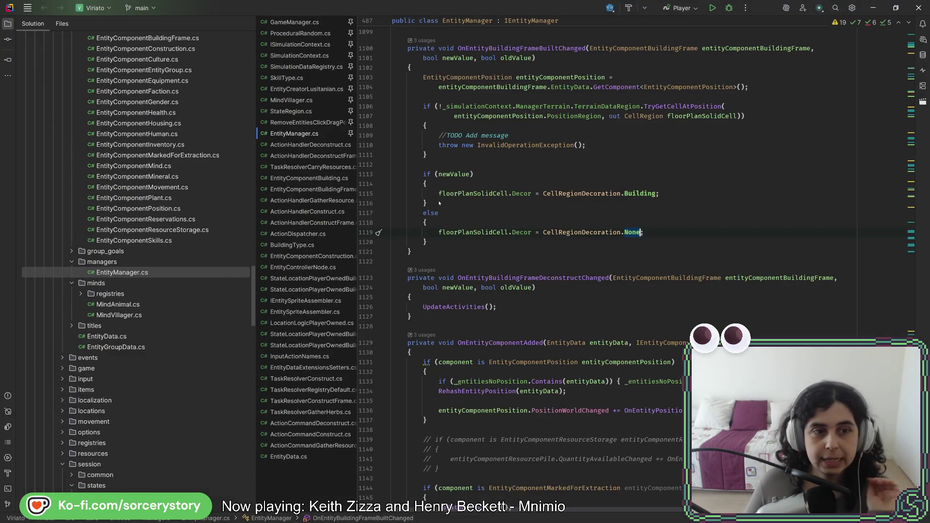
scroll(173, 341, "up", 2)
scroll(163, 340, "up", 5)
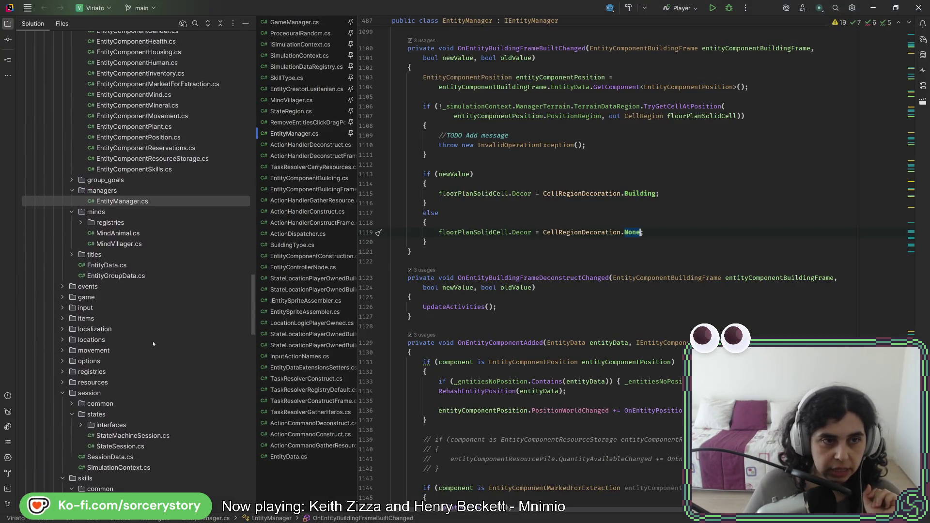
scroll(153, 341, "up", 3)
scroll(155, 346, "up", 2)
scroll(155, 347, "up", 2)
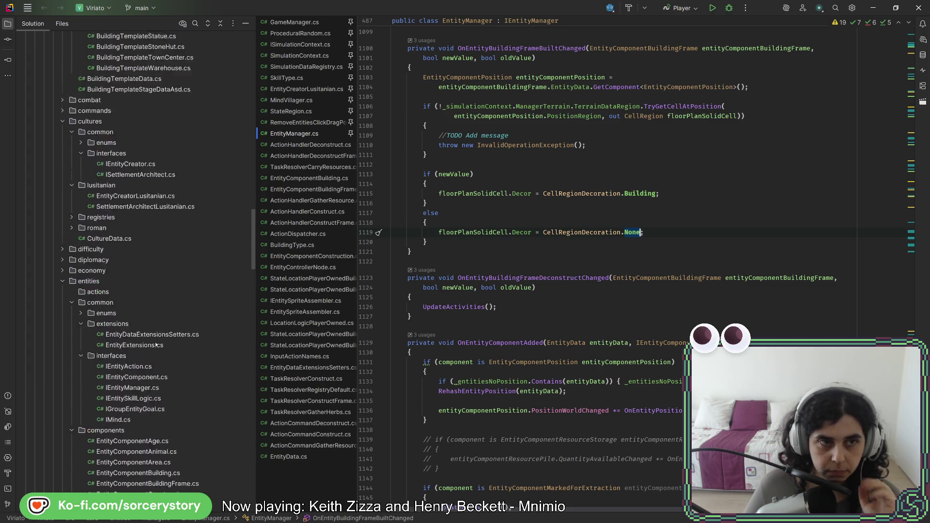
scroll(155, 346, "up", 3)
scroll(156, 345, "up", 5)
scroll(159, 341, "down", 15)
scroll(160, 346, "down", 5)
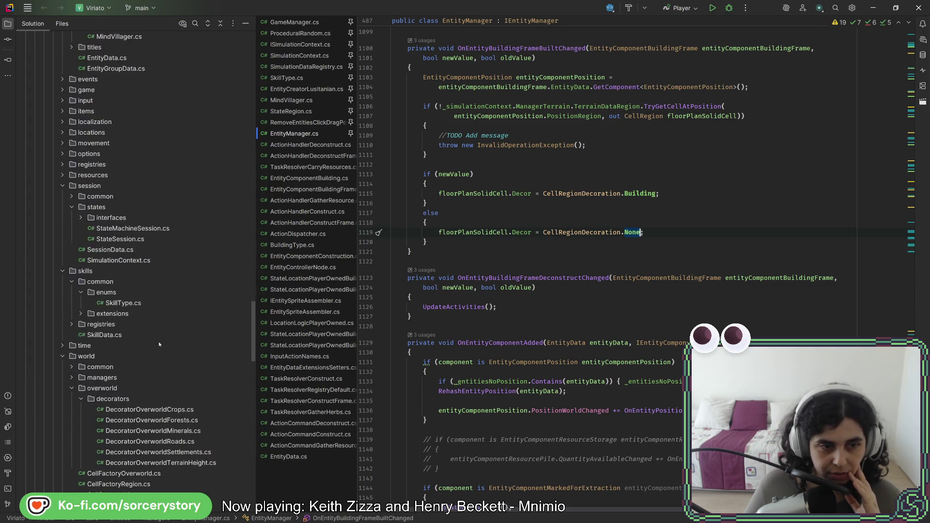
scroll(160, 347, "down", 5)
scroll(159, 346, "down", 5)
scroll(160, 348, "down", 3)
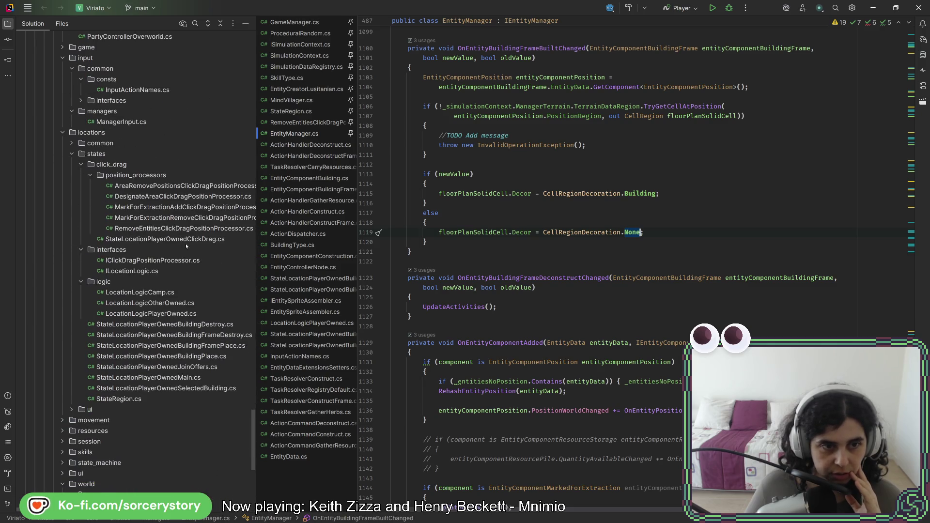
scroll(160, 349, "up", 3)
scroll(171, 323, "up", 5)
scroll(182, 297, "up", 2)
scroll(181, 298, "down", 5)
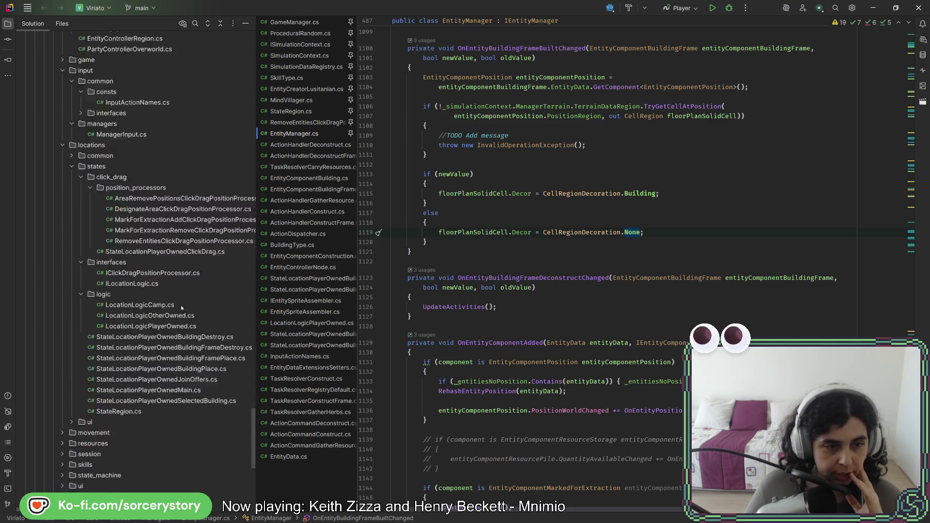
scroll(182, 302, "down", 5)
scroll(183, 308, "down", 5)
scroll(182, 307, "up", 5)
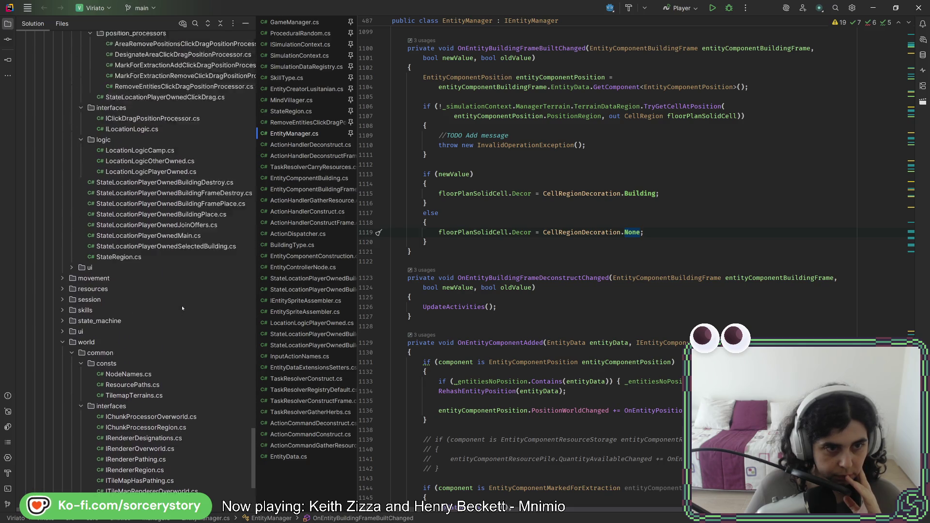
scroll(175, 316, "up", 5)
Step: Read through LocationLogicPlayerOwned.cs and pick StateRegion.cs to edit next
left_click(167, 324)
double_click(188, 239)
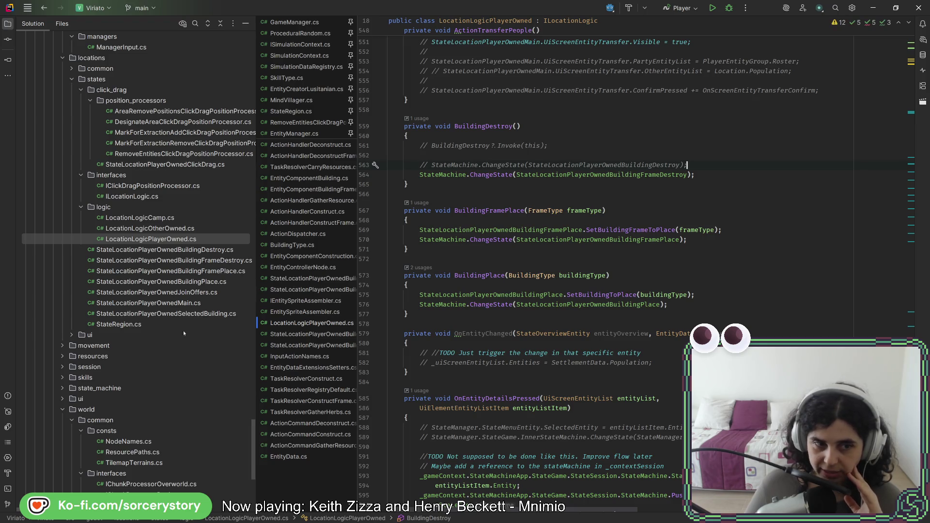
left_click(183, 325)
scroll(588, 296, "up", 3)
scroll(589, 296, "up", 10)
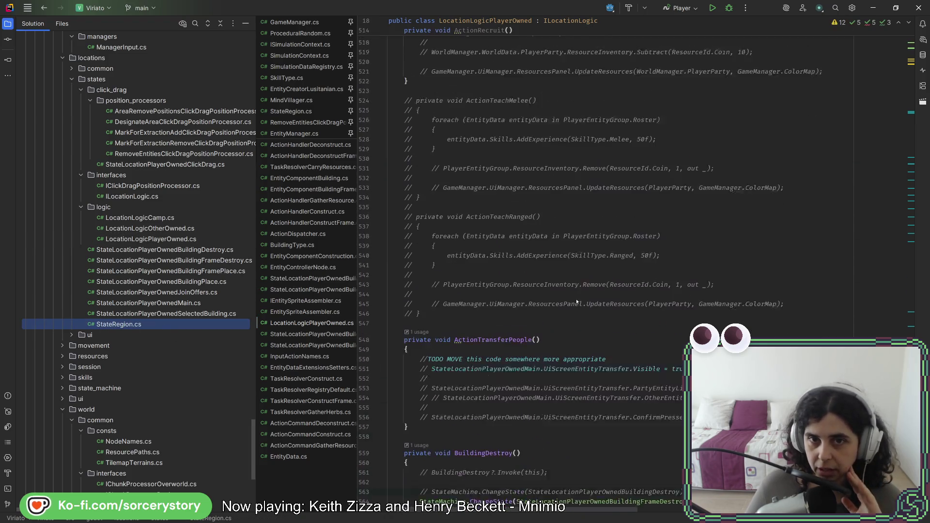
scroll(589, 296, "up", 10)
scroll(911, 243, "up", 10)
scroll(911, 243, "up", 10)
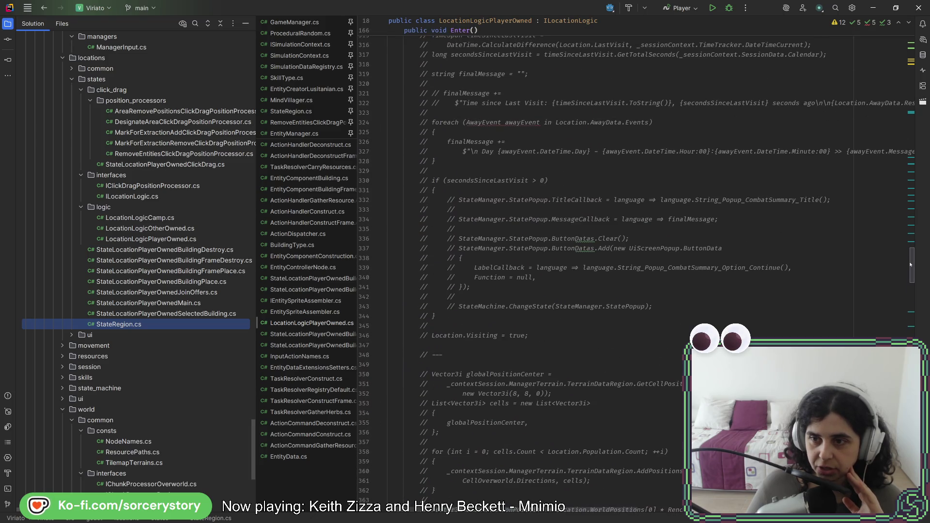
scroll(650, 188, "up", 10)
scroll(650, 188, "up", 10)
scroll(650, 189, "up", 5)
scroll(650, 188, "down", 5)
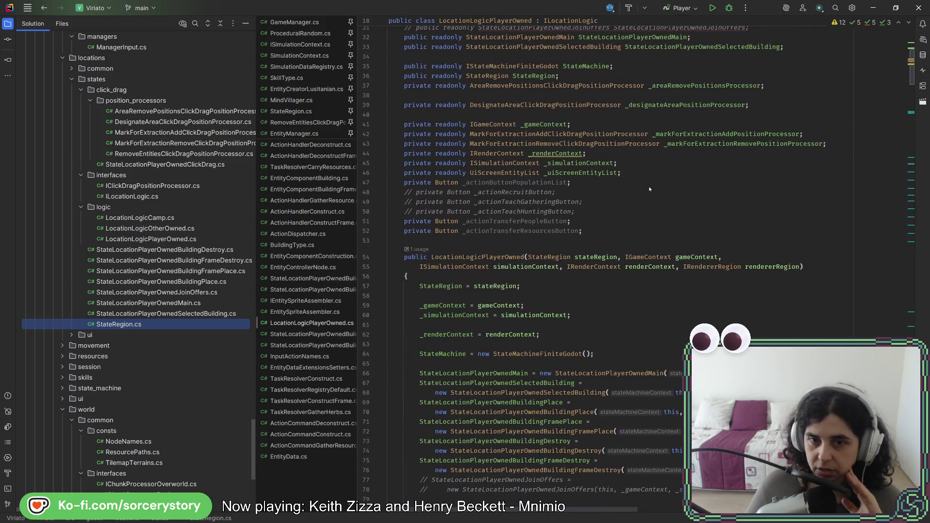
scroll(650, 188, "down", 1)
scroll(650, 188, "down", 2)
scroll(650, 190, "down", 3)
scroll(649, 188, "down", 1)
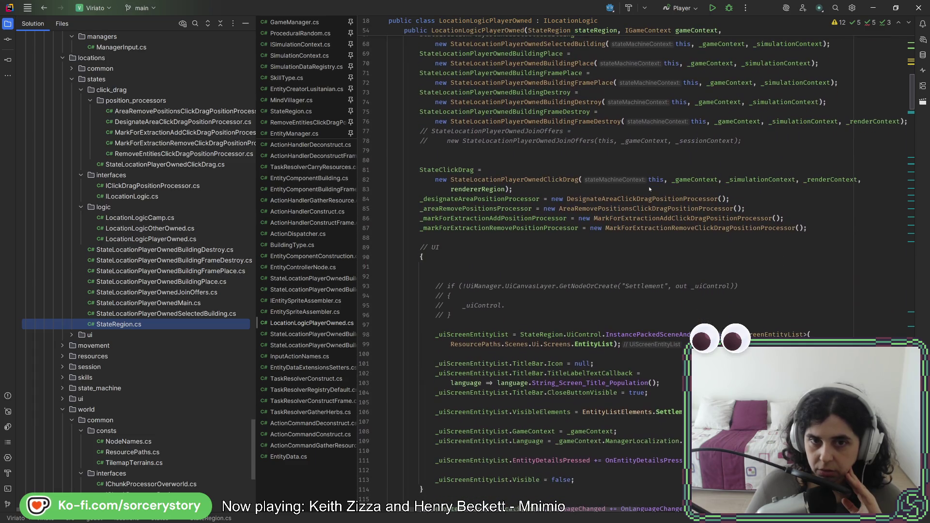
scroll(609, 189, "down", 2)
scroll(609, 190, "down", 1)
scroll(609, 189, "down", 1)
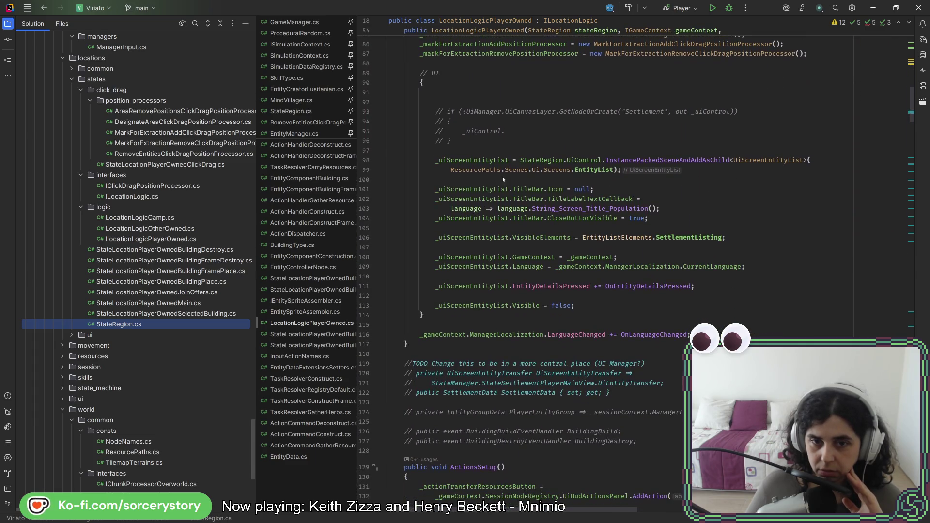
scroll(489, 271, "up", 3)
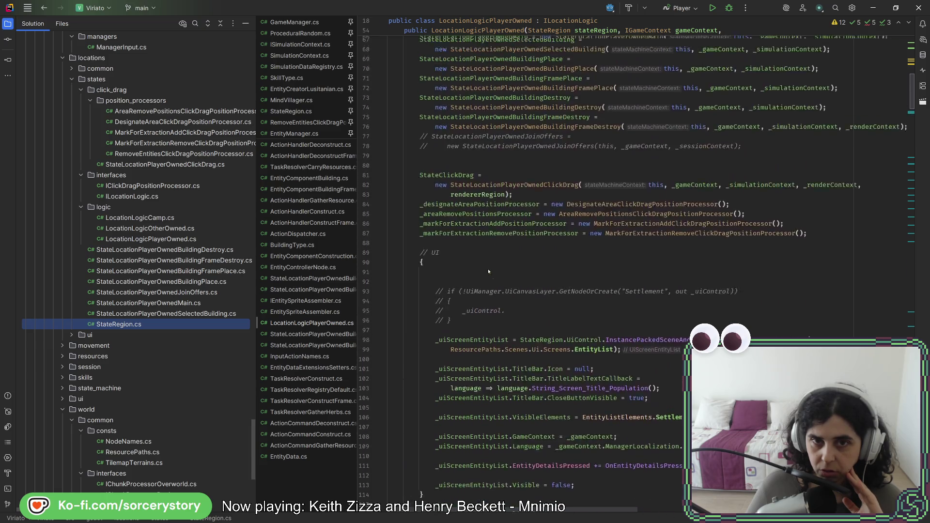
scroll(489, 271, "up", 4)
scroll(489, 270, "up", 2)
scroll(489, 271, "down", 2)
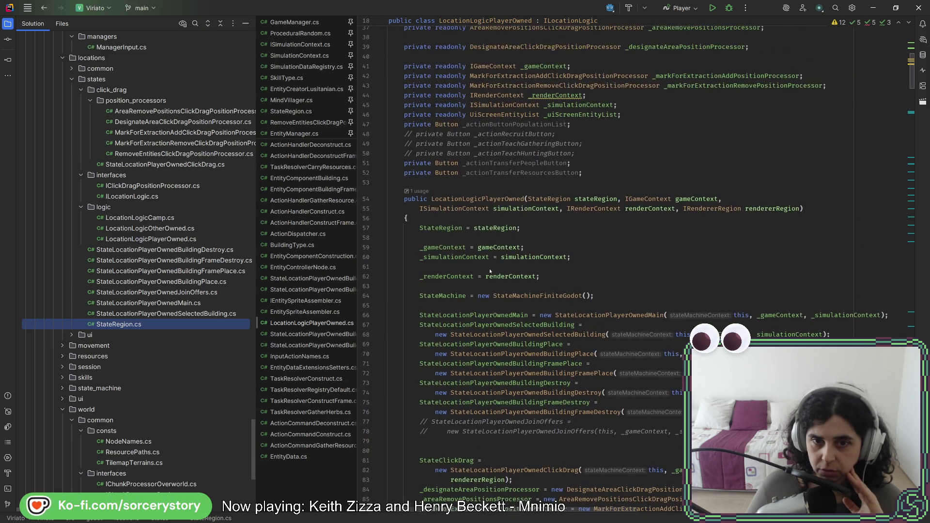
scroll(489, 270, "down", 5)
scroll(489, 271, "down", 6)
scroll(491, 270, "down", 6)
scroll(490, 271, "down", 6)
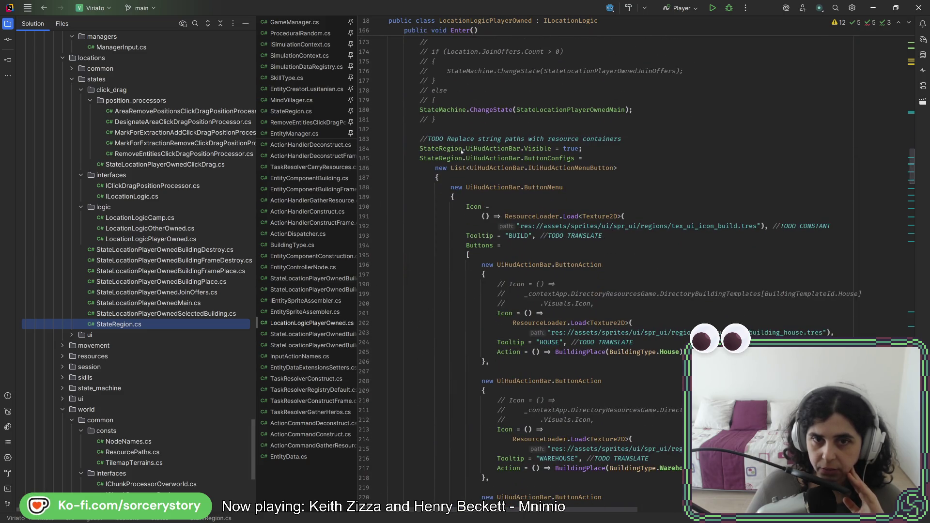
Step: Jump from the LayerUpPressed subscription to the OnLayerUpPressed definition, then show all open windows
left_click(495, 161, "ctrl")
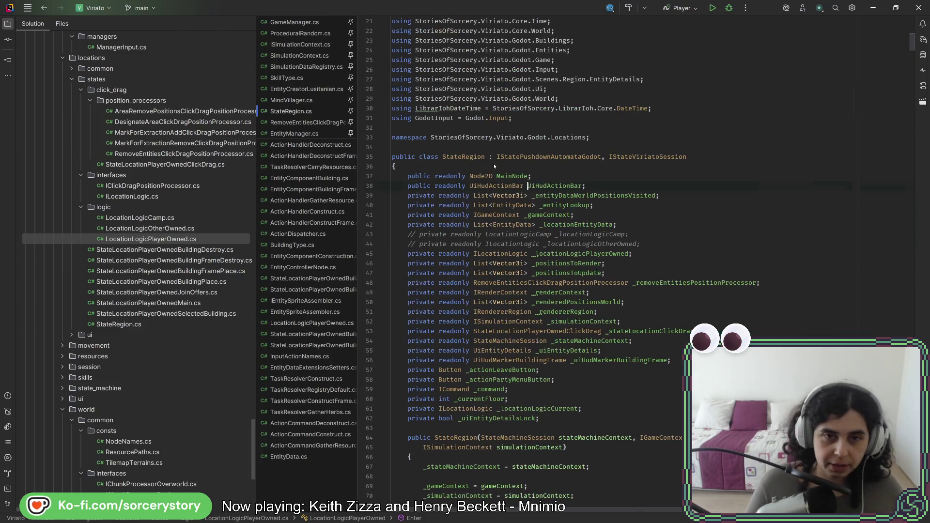
scroll(587, 227, "down", 6)
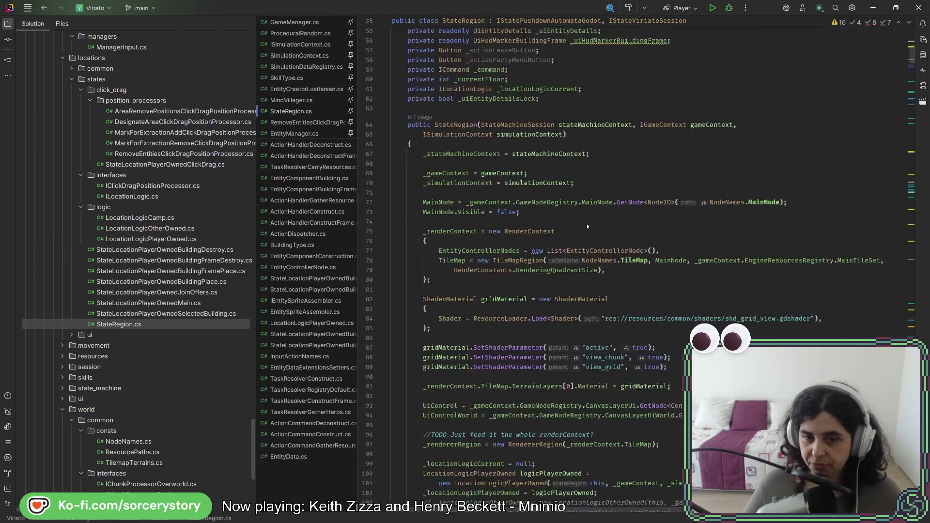
scroll(587, 227, "down", 6)
scroll(607, 257, "down", 1)
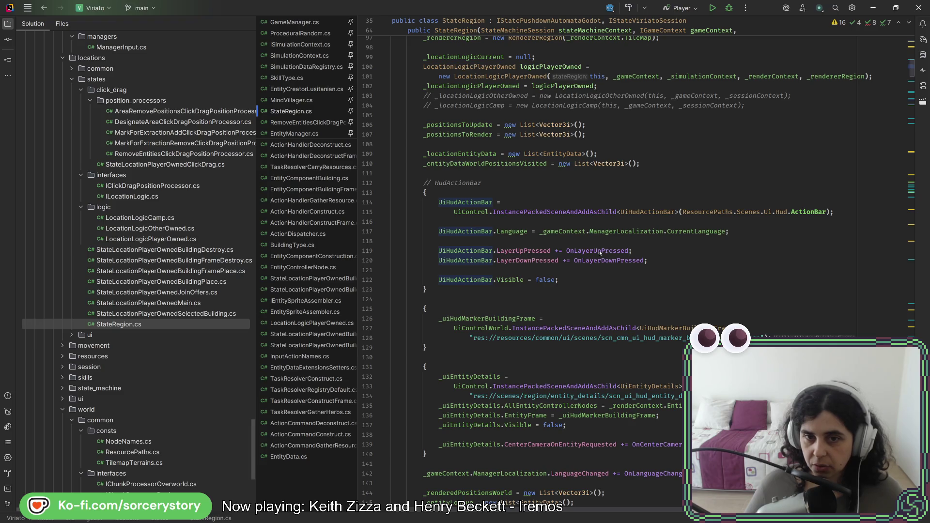
left_click(535, 251)
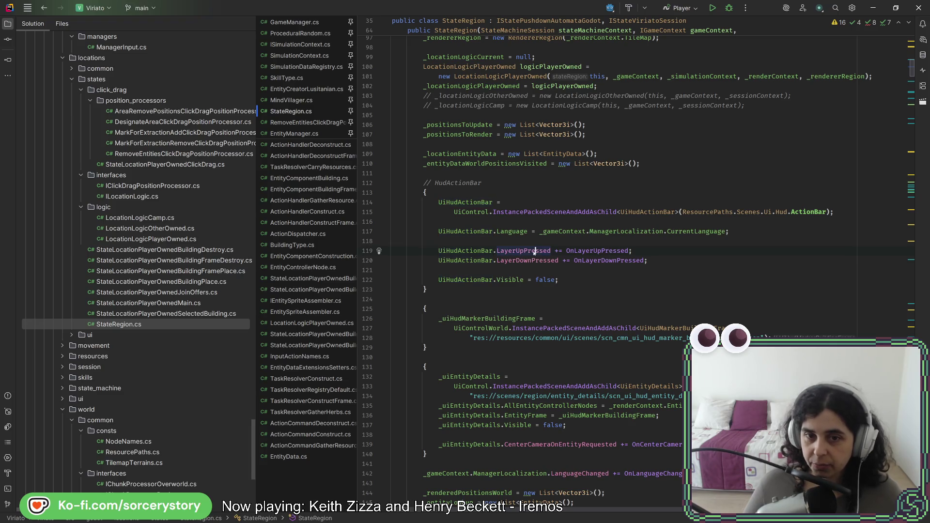
left_click(600, 251, "ctrl")
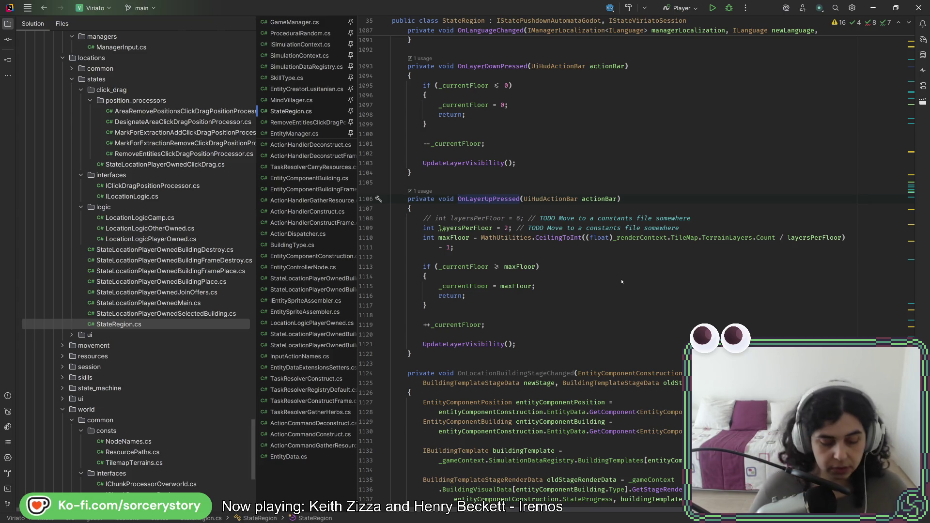
key("super+Tab")
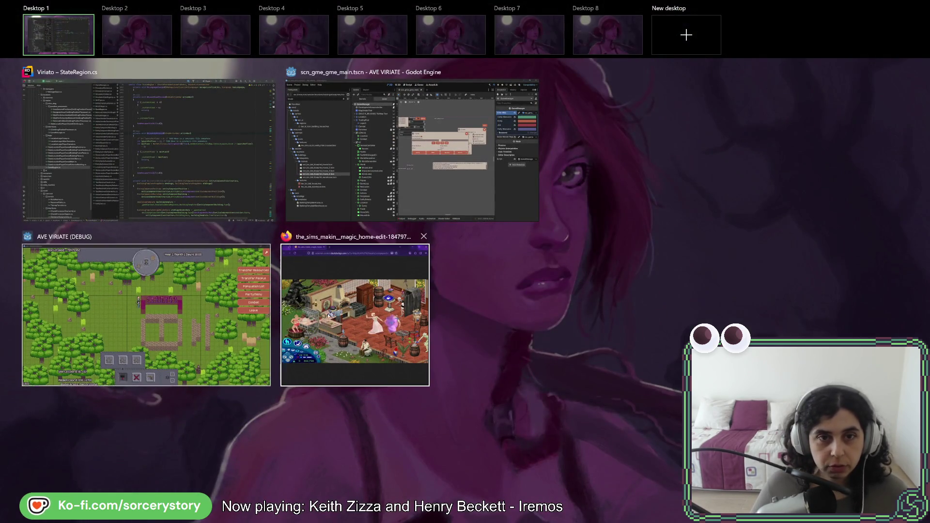
Step: Bring the Ave Viriate game forward briefly, then return to OnLayerUpPressed in StateRegion.cs and dismiss the browser
left_click(145, 312)
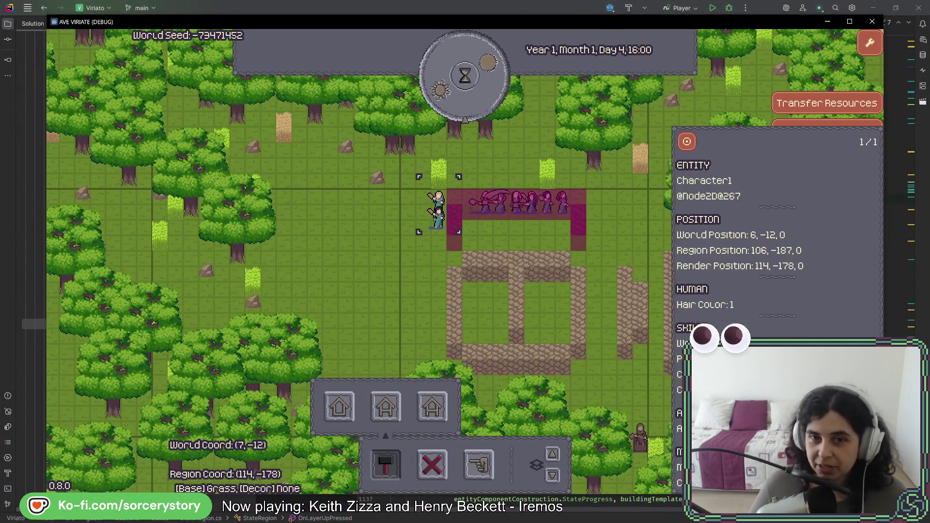
key("alt+Tab")
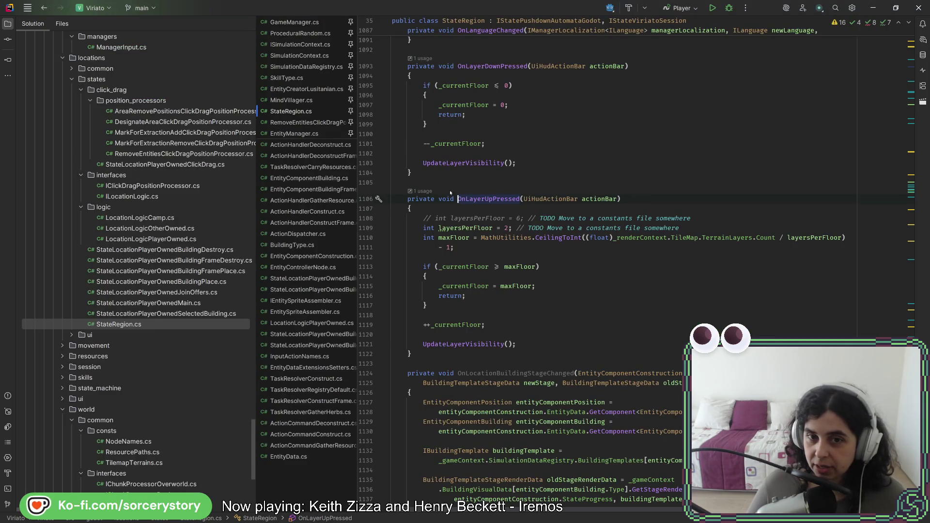
left_click(457, 256)
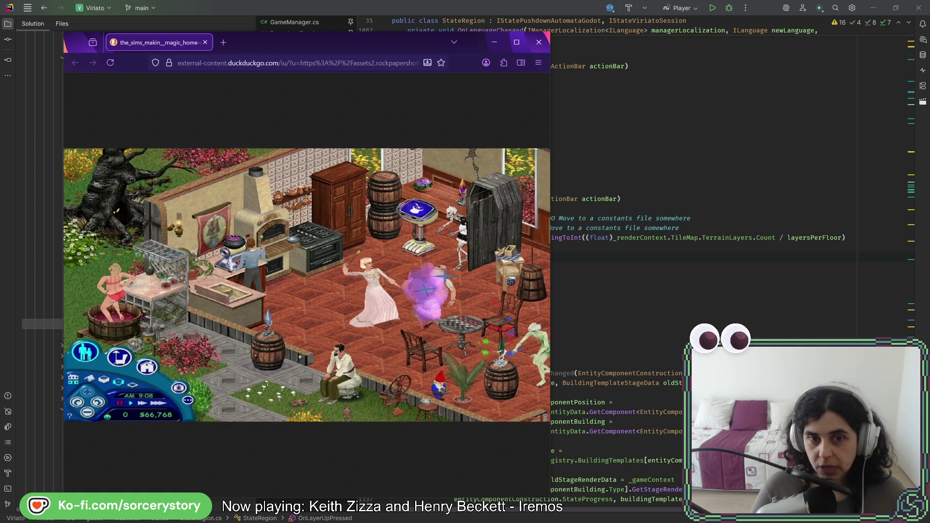
left_click(702, 250)
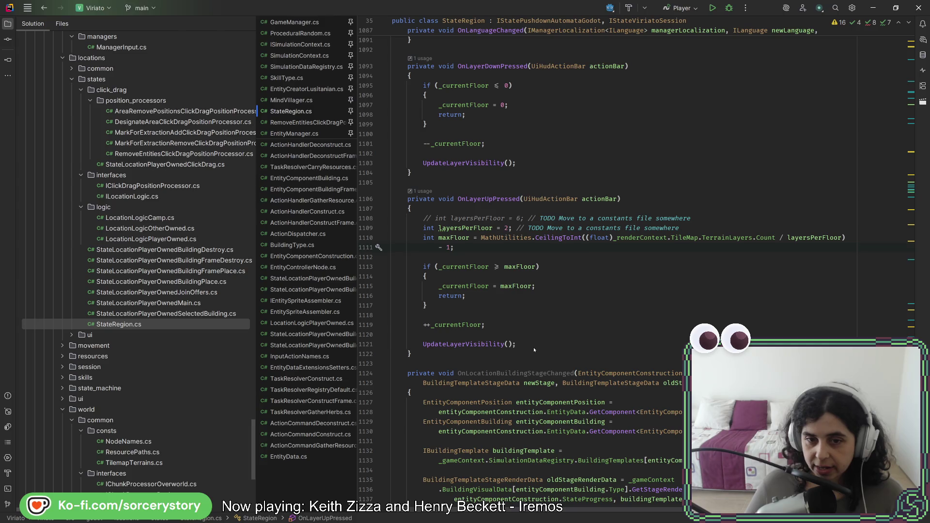
key("Up")
key("Up")
key("Up")
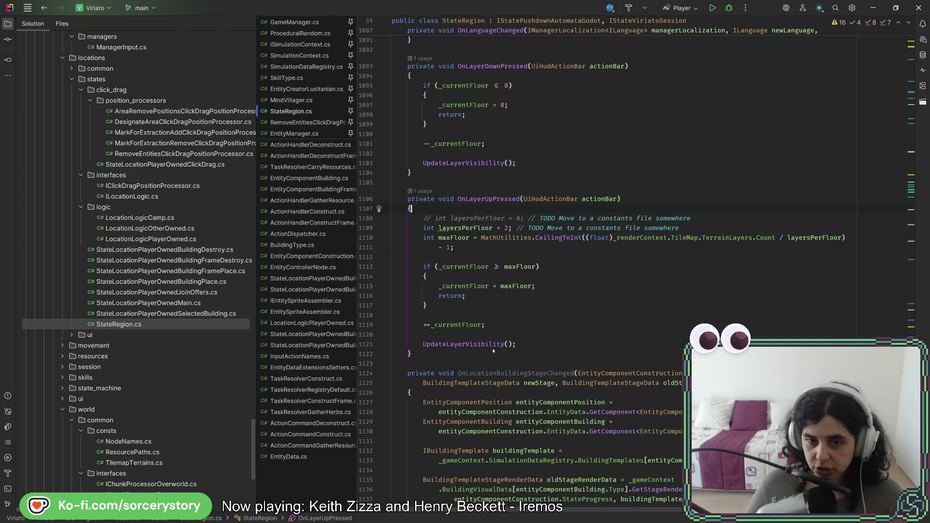
Step: Review the OnLayerUpPressed body and undo a first whole-body comment-out attempt
left_click(476, 344)
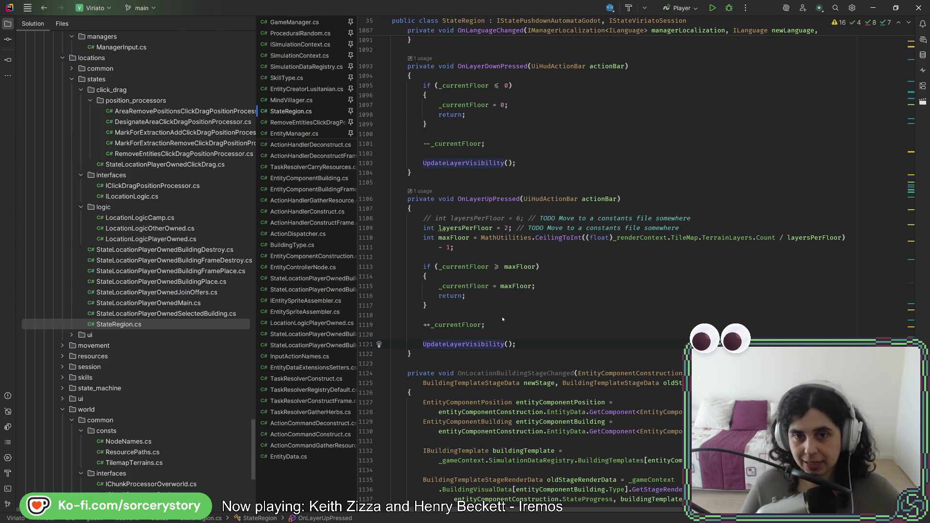
left_click(533, 286)
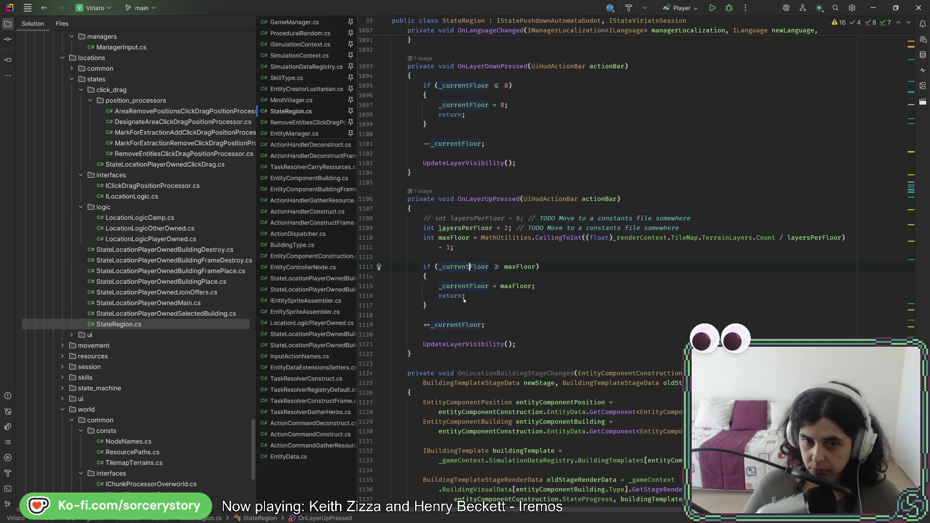
left_click(470, 266)
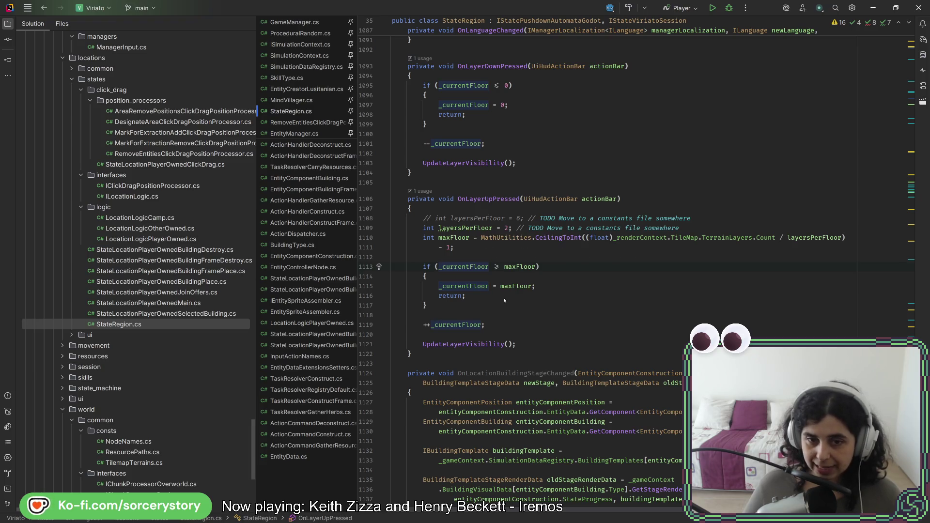
left_click_drag(528, 335, 500, 214)
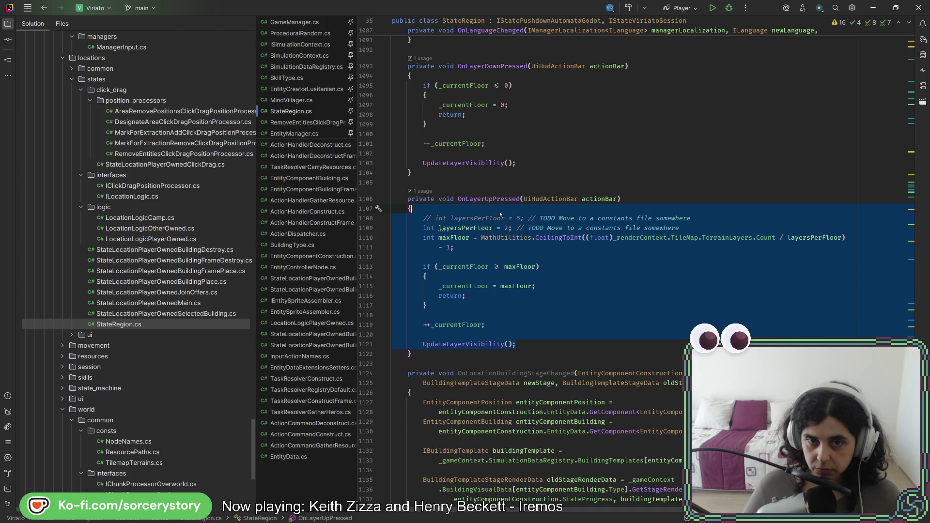
key("ctrl+slash")
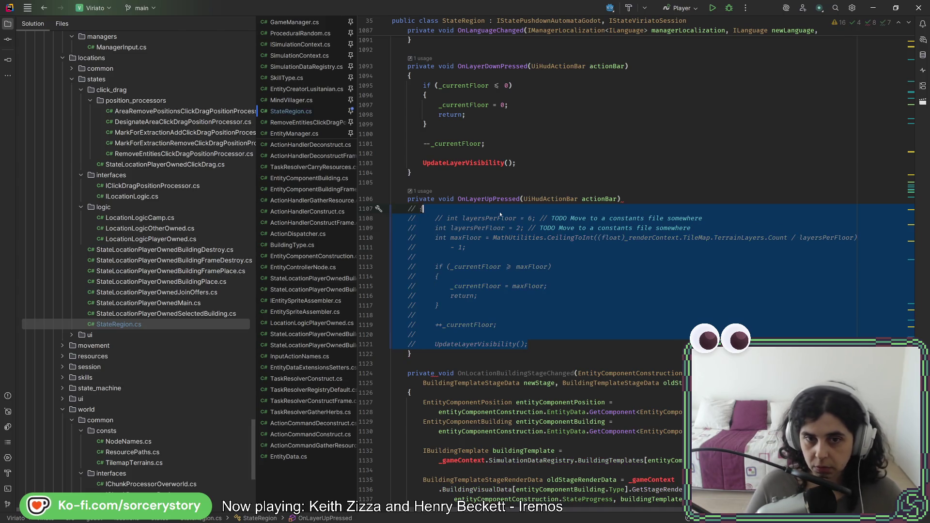
key("ctrl+slash")
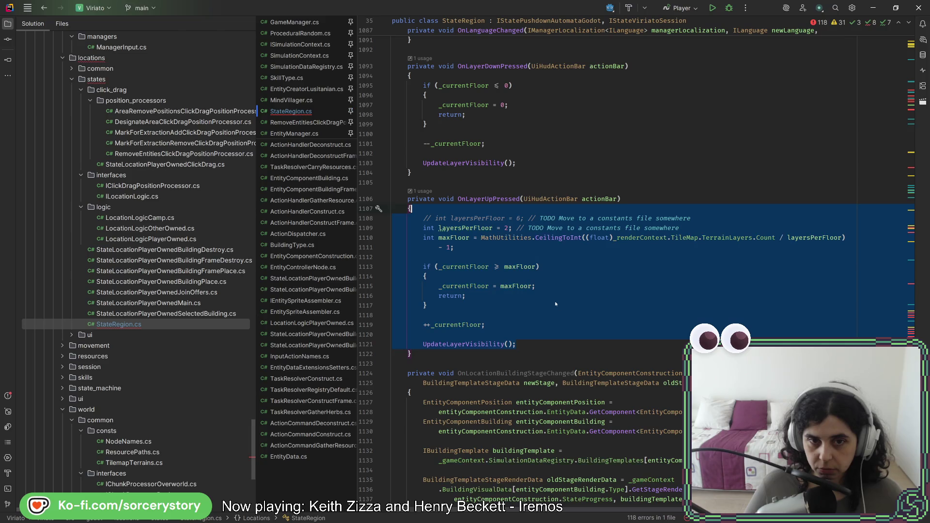
left_click(428, 306)
Step: Comment out the statements through the UpdateLayerVisibility call and add a blank line below them
left_click_drag(536, 335, 438, 218)
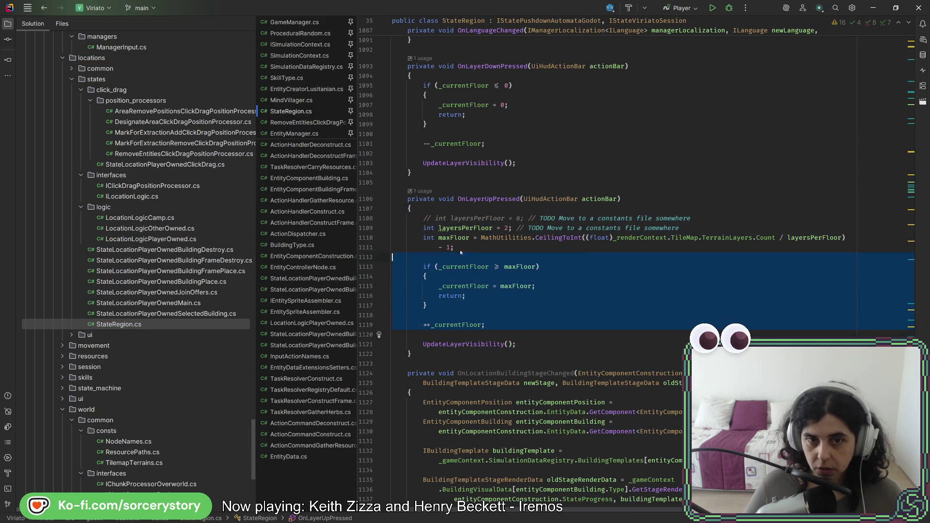
left_click_drag(527, 346, 424, 218)
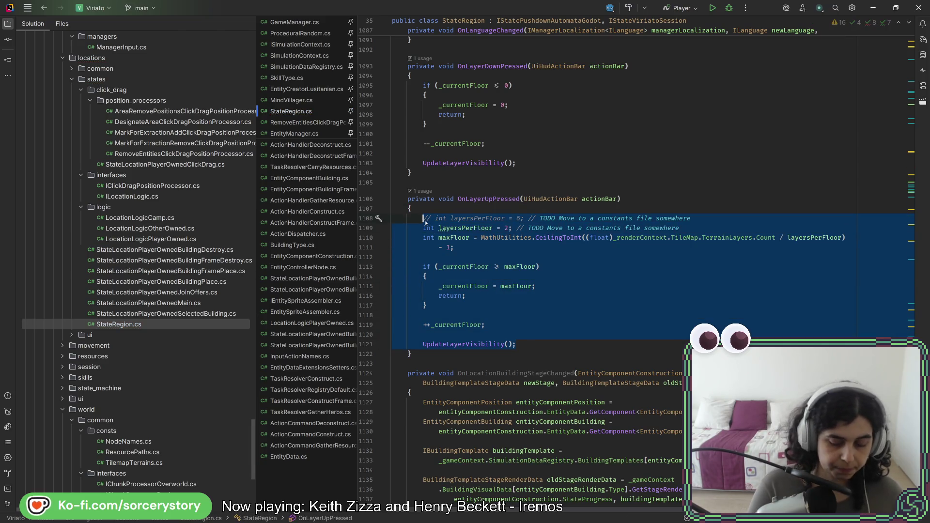
key("ctrl+slash")
left_click(555, 343)
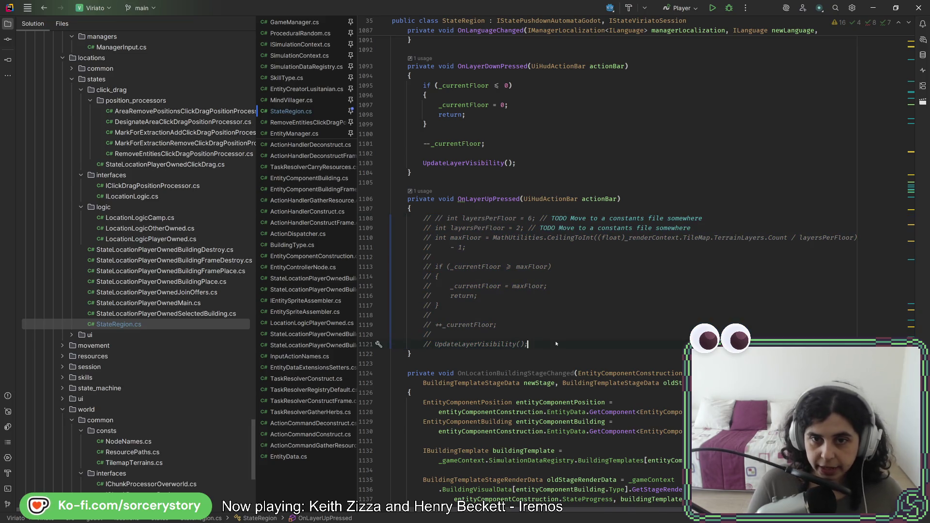
key("Return")
key("Return")
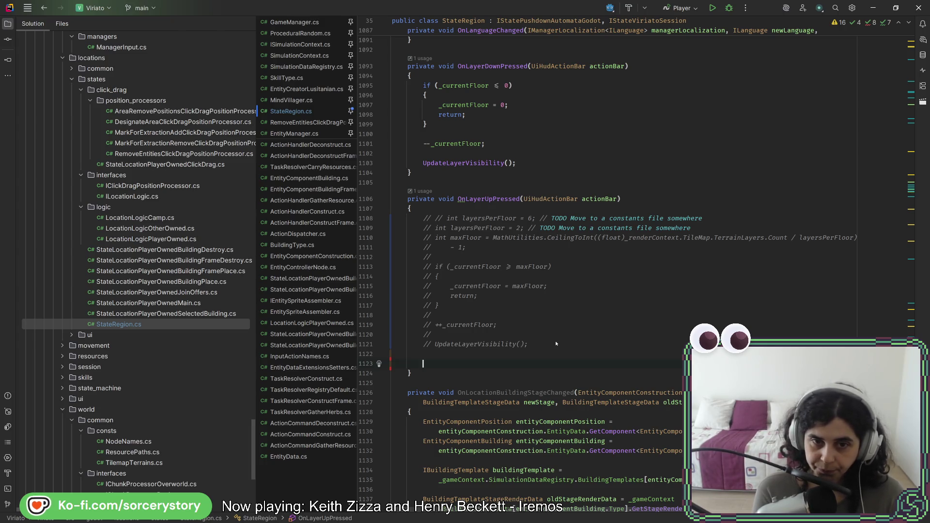
type("_current")
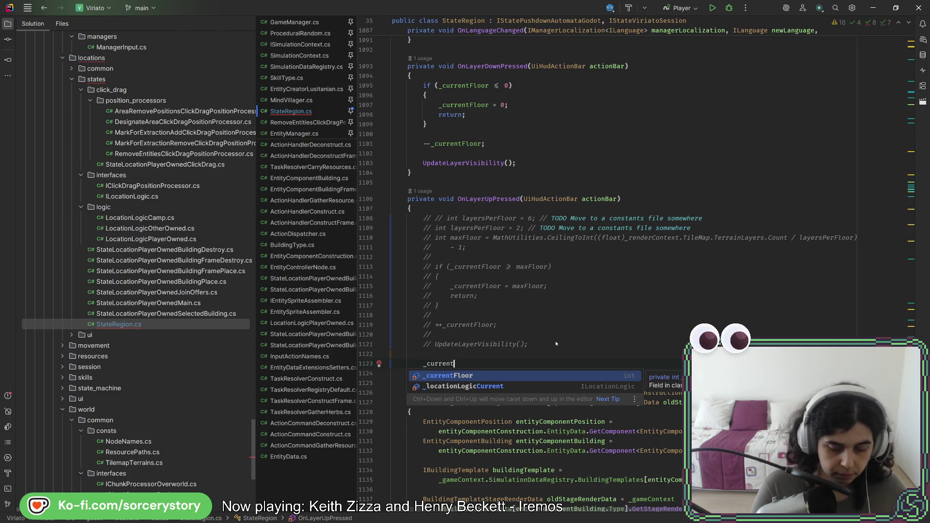
type("Layer = ")
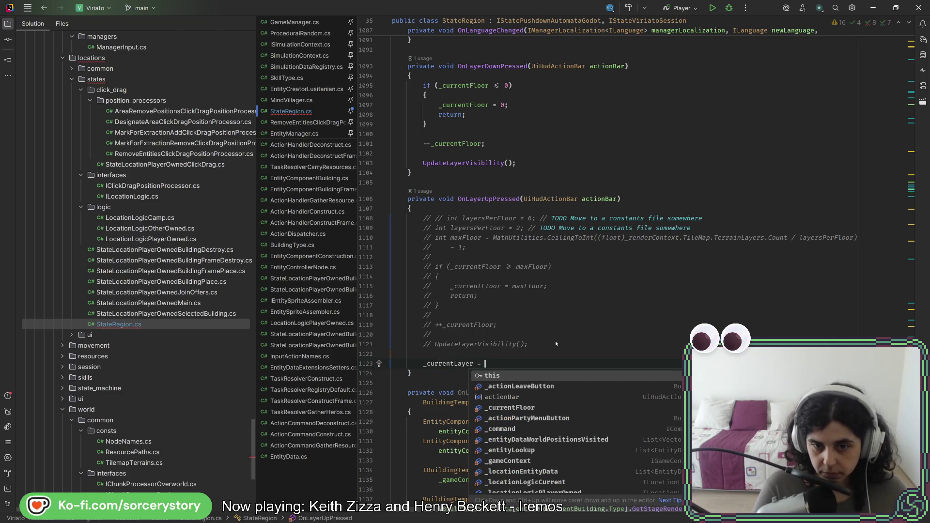
type("Math")
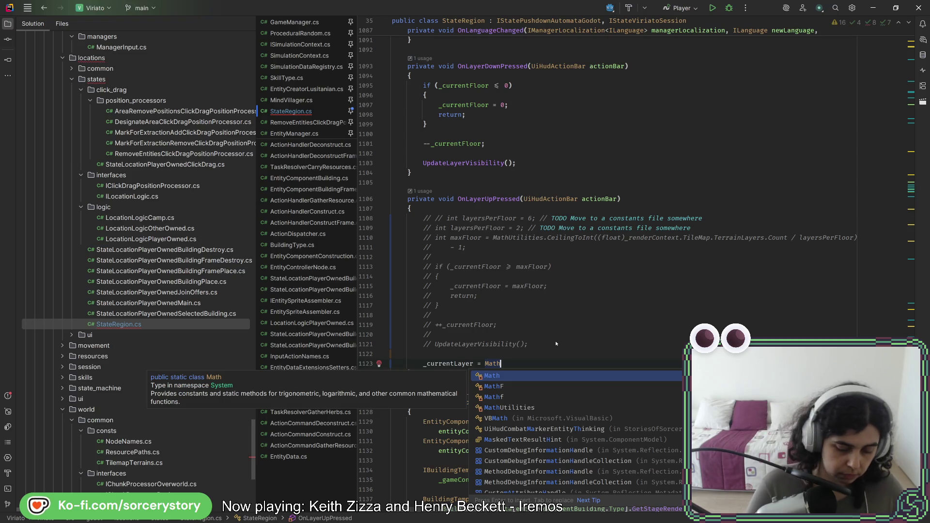
Step: Write _currentLayer = MathUtilities.Min(_currentLayer + 1, …), settling on Min over Max
key("Escape")
type("Utilities.")
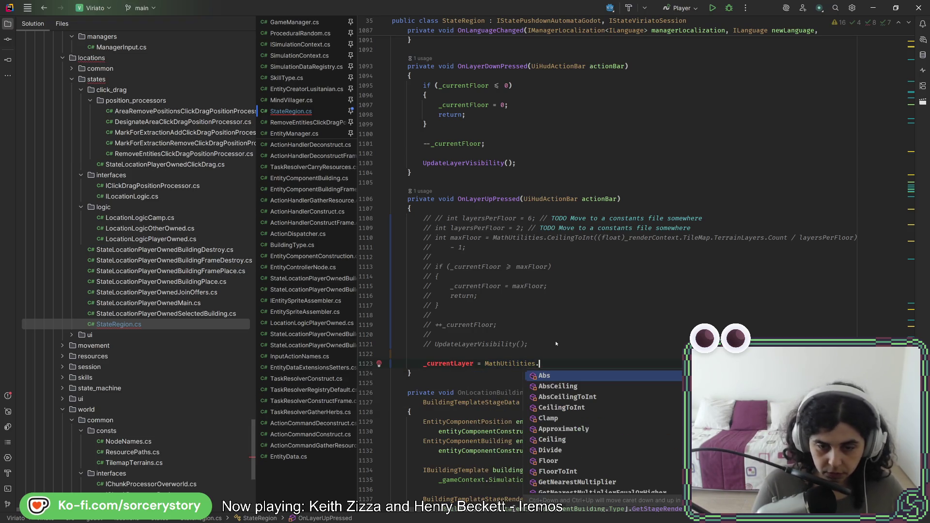
type("M")
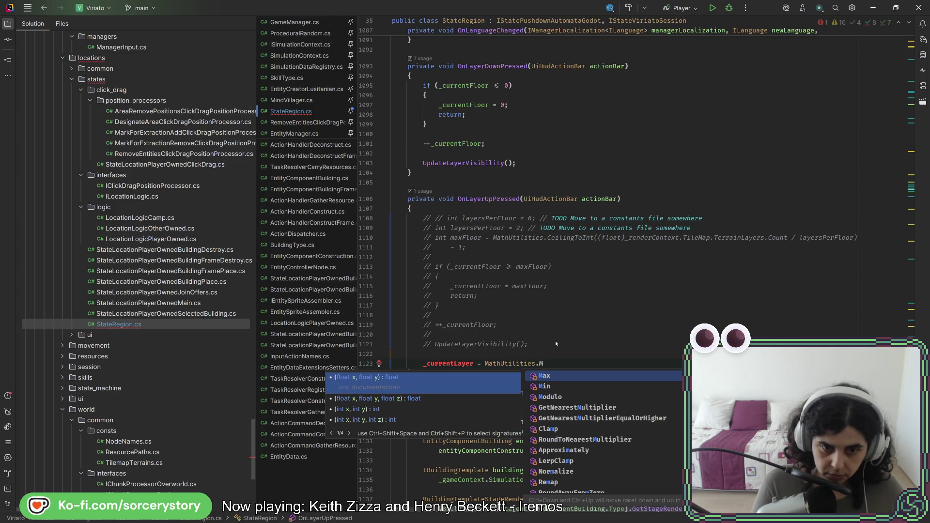
type("in")
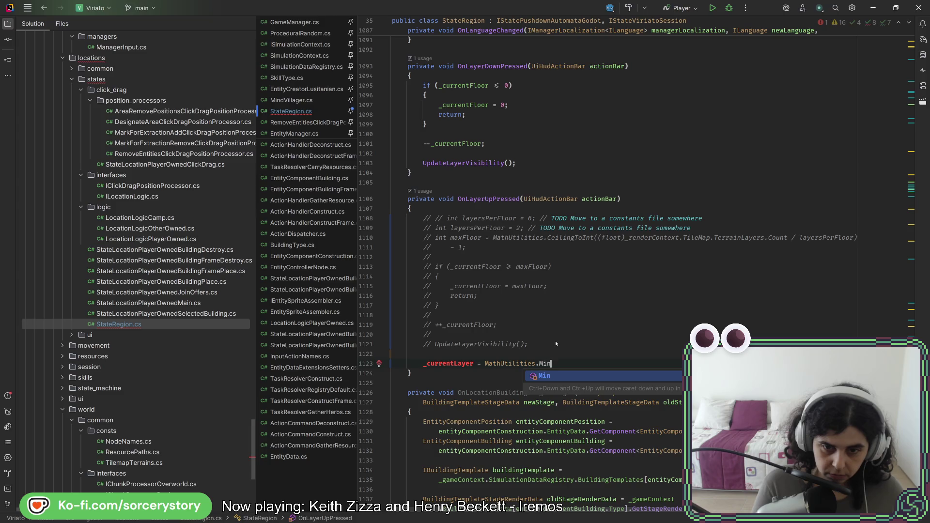
key("Return")
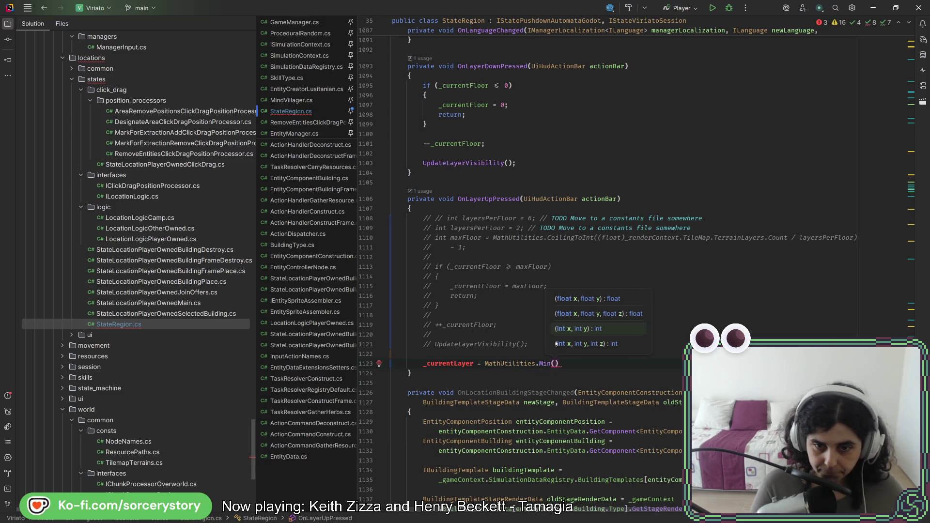
key("BackSpace")
key("BackSpace")
type("a")
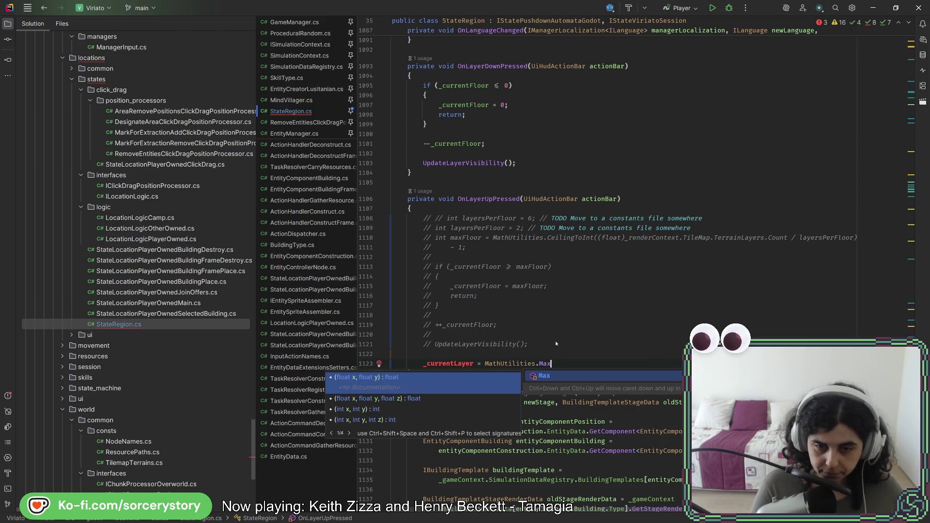
key("BackSpace")
type("in")
key("Return")
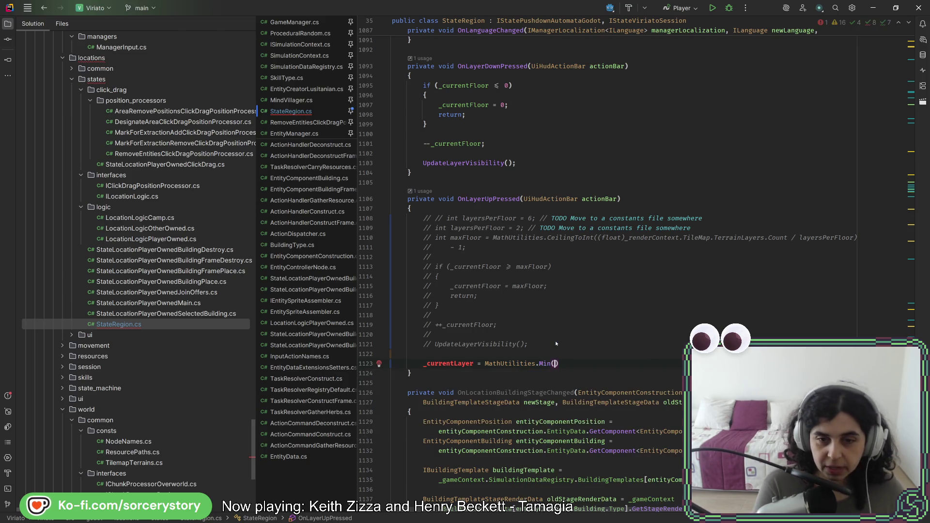
type("_")
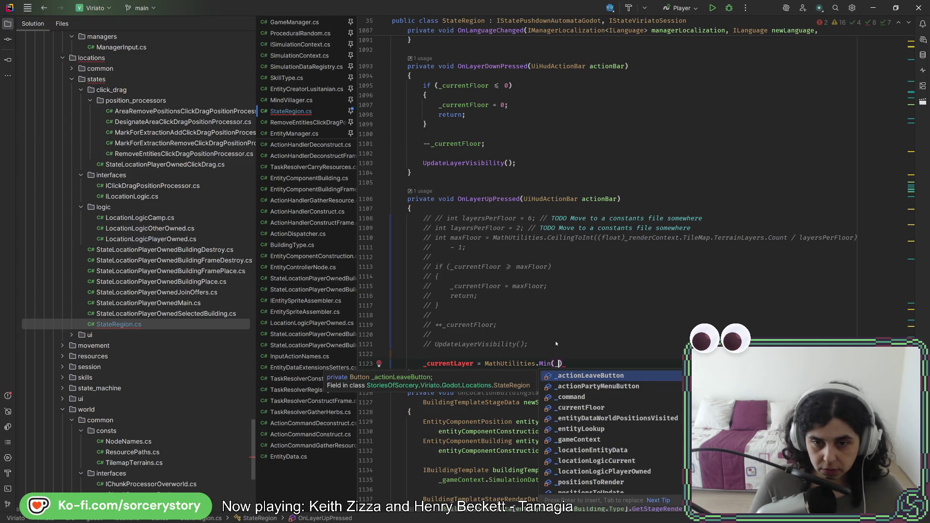
key("BackSpace")
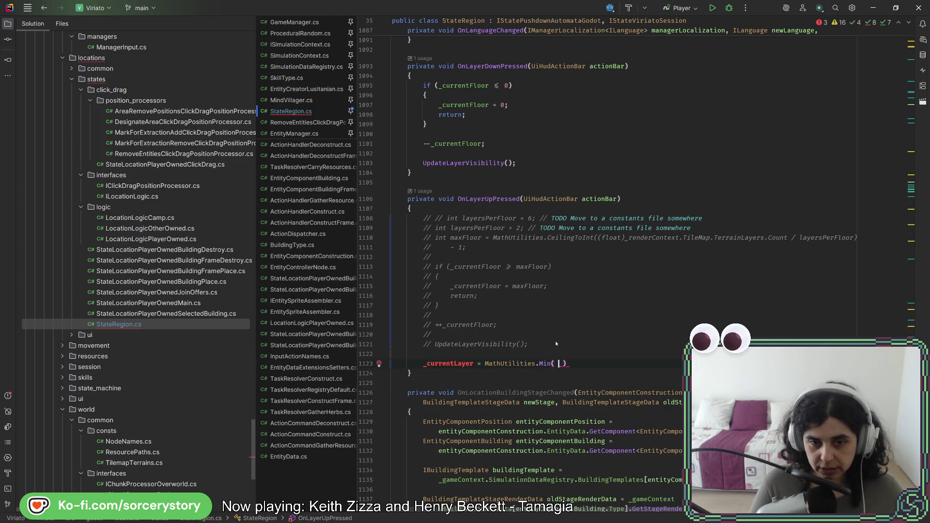
type("_curre")
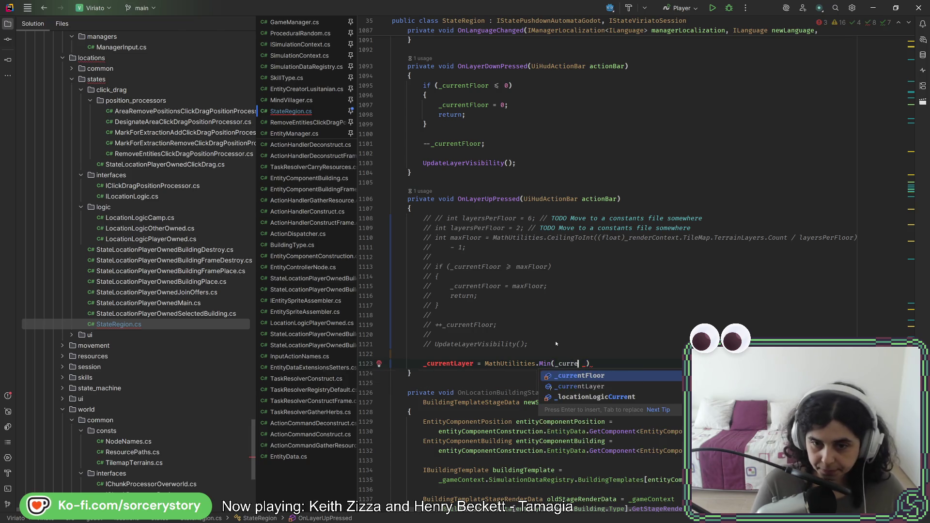
key("Down")
key("Return")
type("+1,")
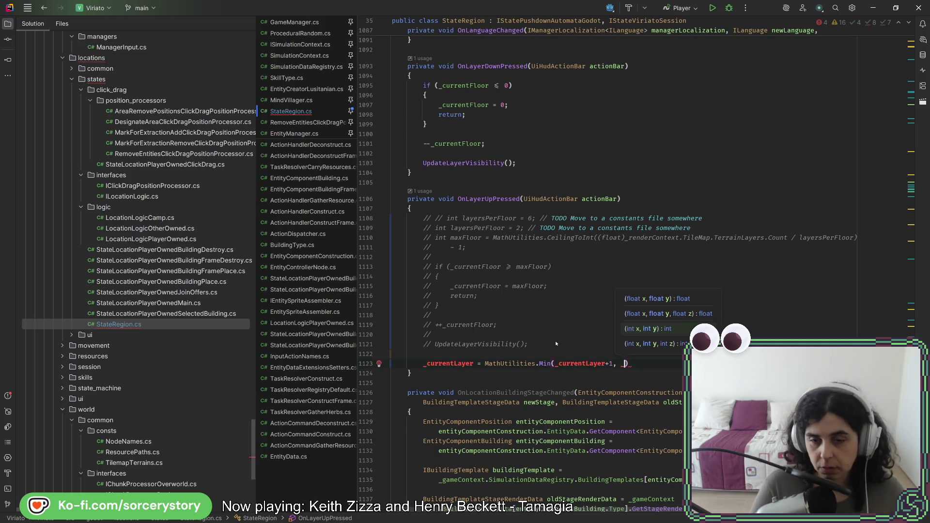
key("Escape")
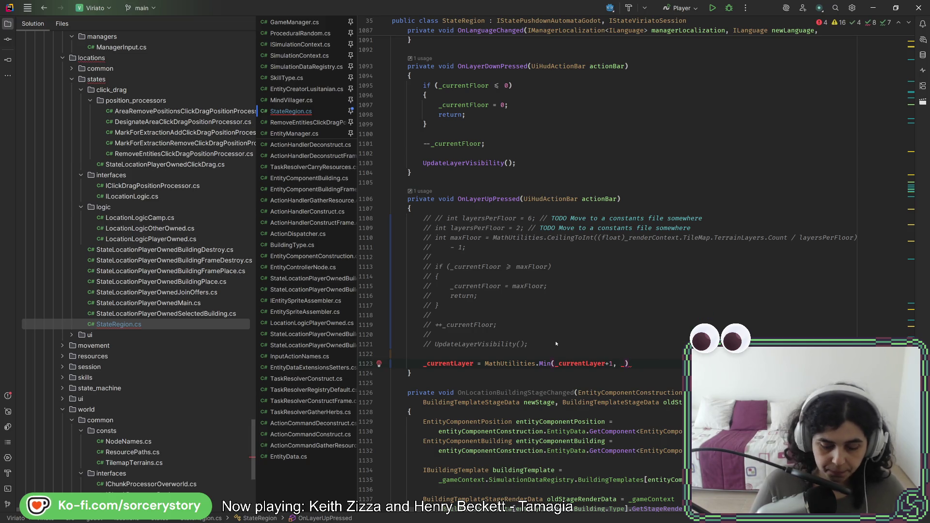
type("_")
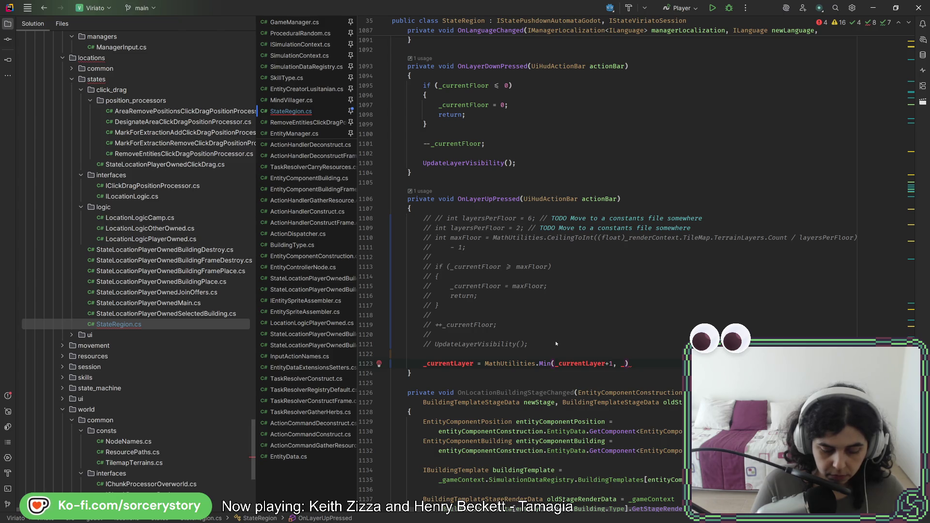
type("max")
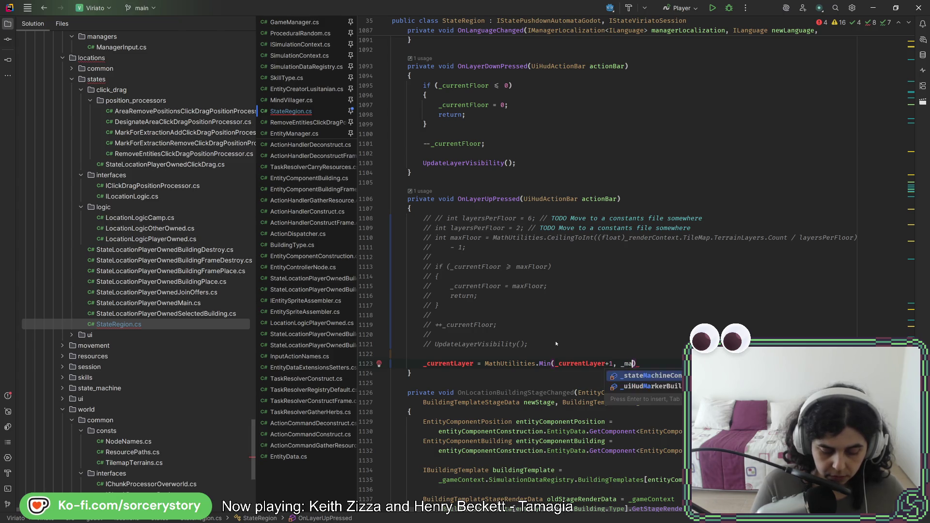
type("BuiltLay")
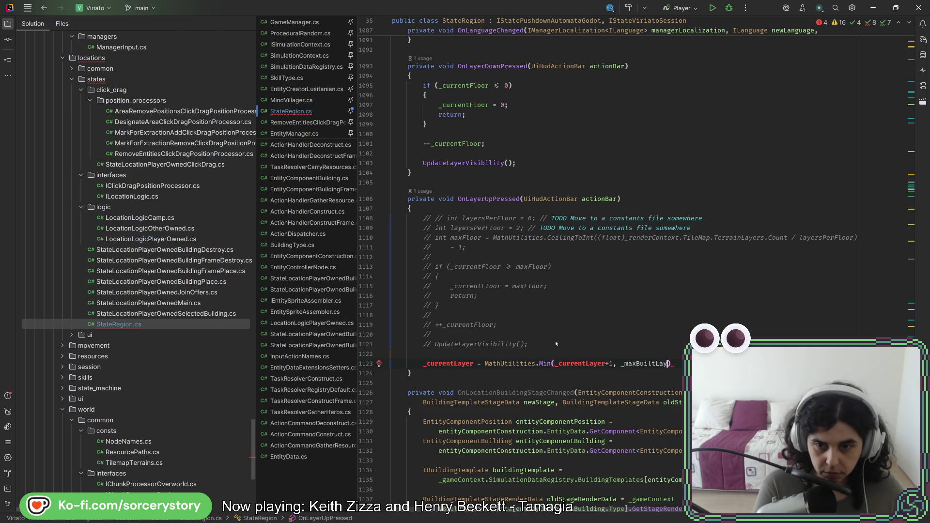
type("er")
type(";")
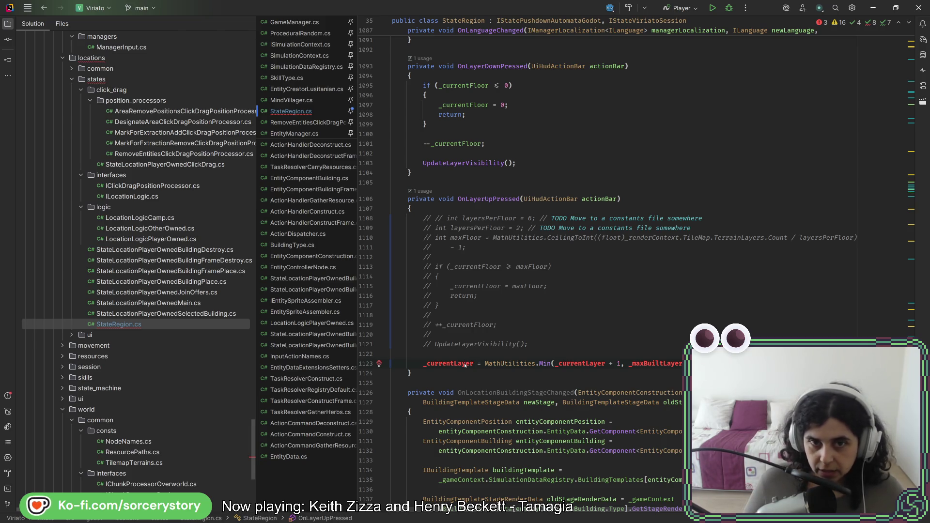
scroll(531, 257, "up", 3)
Step: Comment out the old OnLayerDownPressed body and paste in the Min clamp line from OnLayerUpPressed
left_click_drag(517, 250, 423, 173)
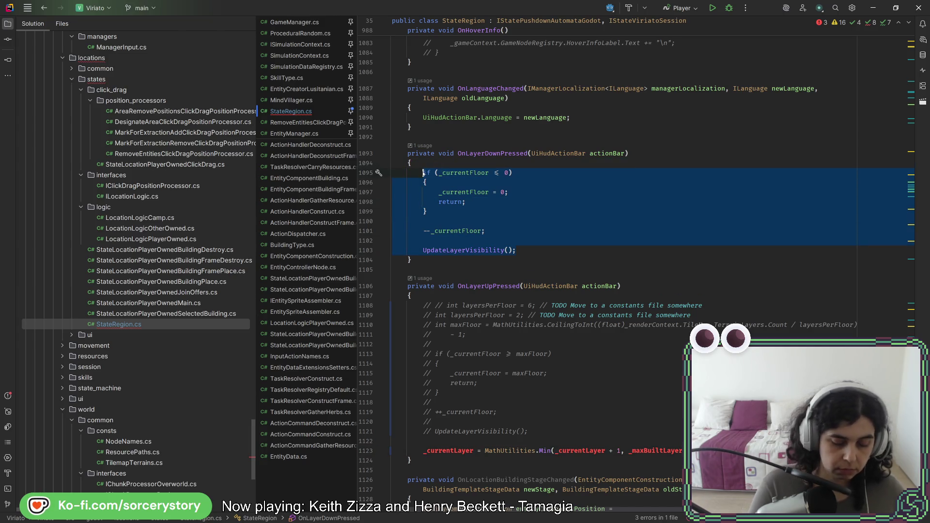
key("ctrl+slash")
left_click(601, 254)
key("Return")
key("Return")
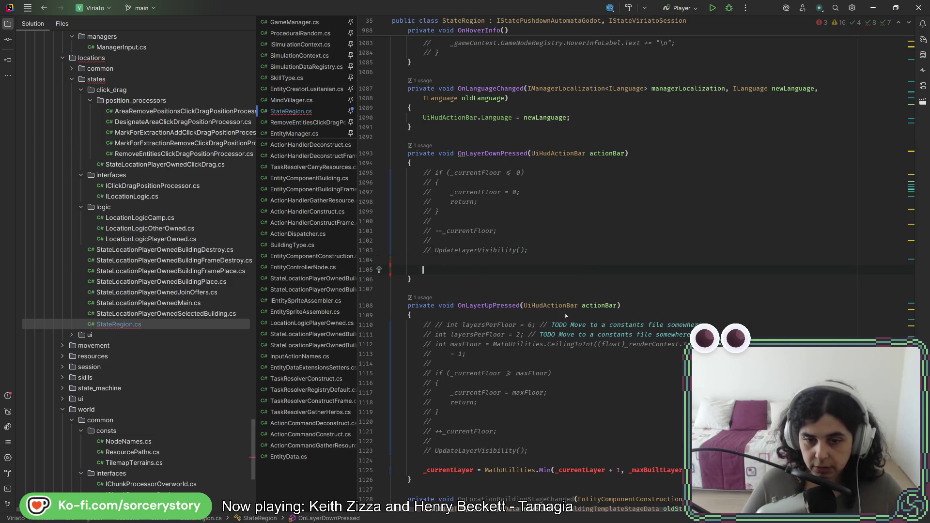
scroll(566, 248, "down", 2)
left_click(508, 401)
key("ctrl+c")
left_click(476, 200)
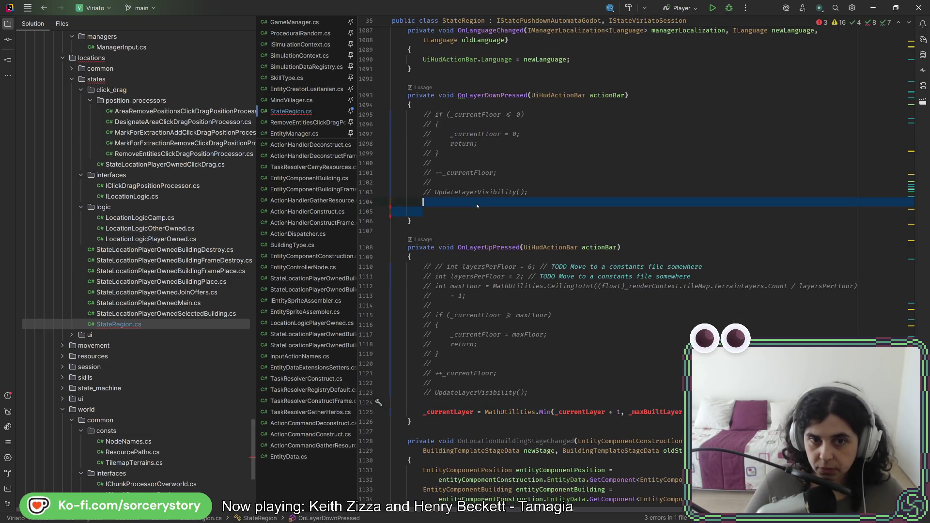
key("ctrl+v")
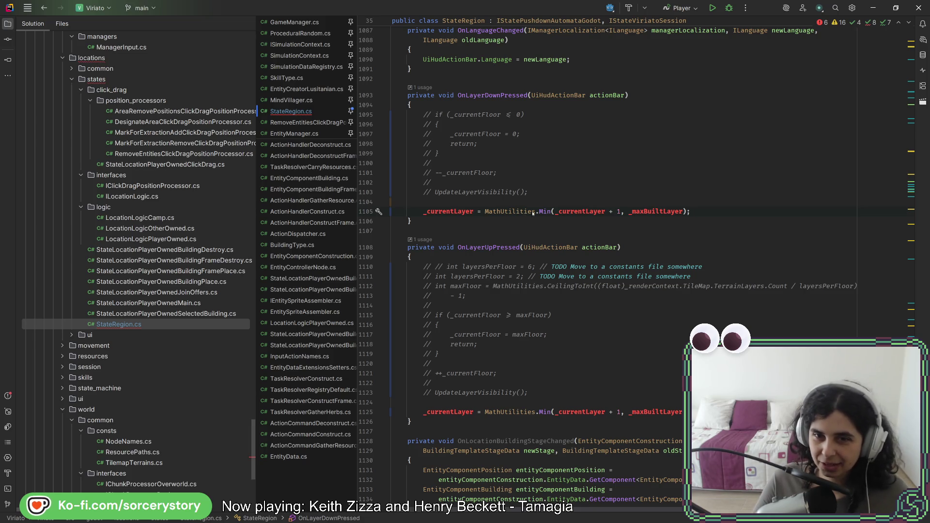
Step: Change the pasted line to MathUtilities.Max(_currentLayer - 1, 0) and land on the unresolved _currentLayer
double_click(546, 211)
type("Max")
left_click(589, 211)
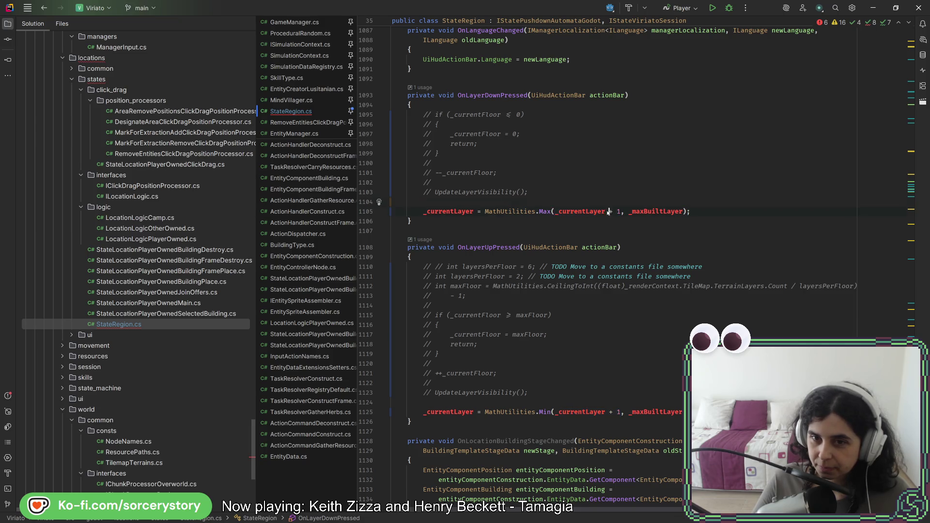
type("-1")
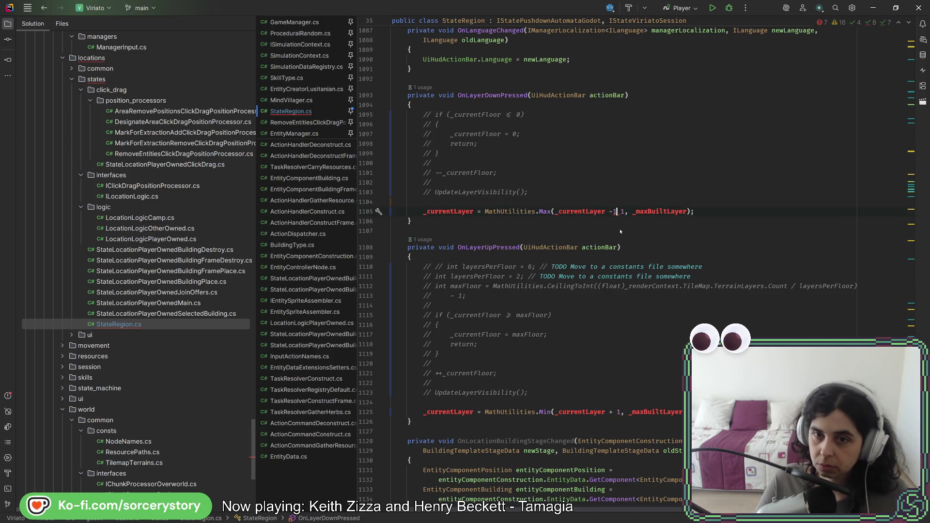
key("Delete")
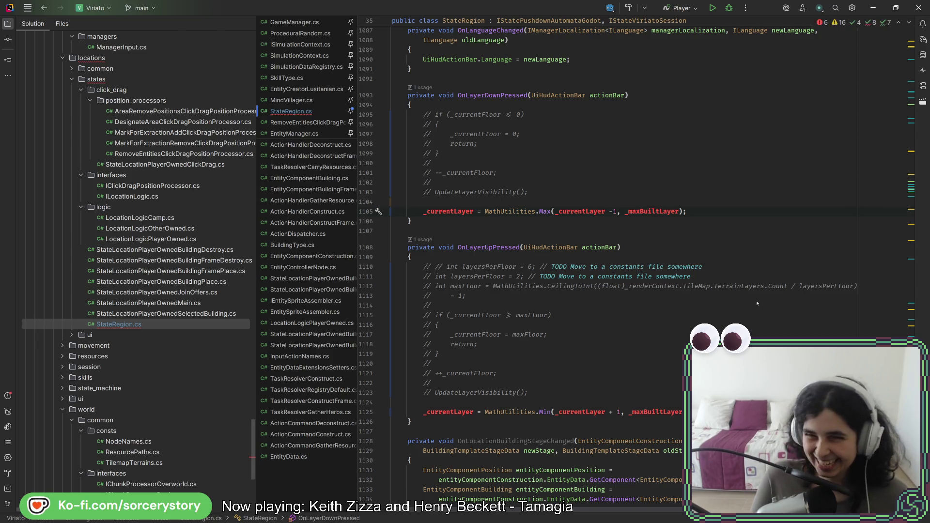
type("0")
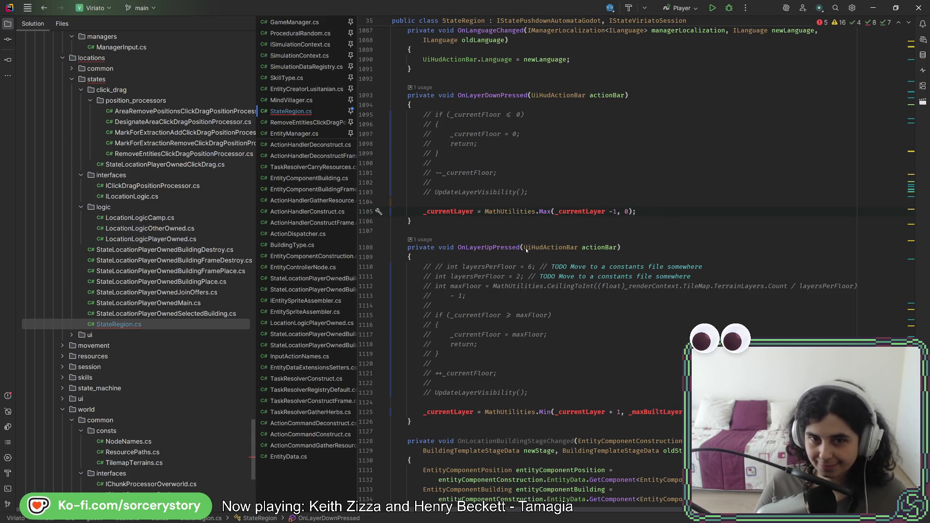
left_click(439, 211)
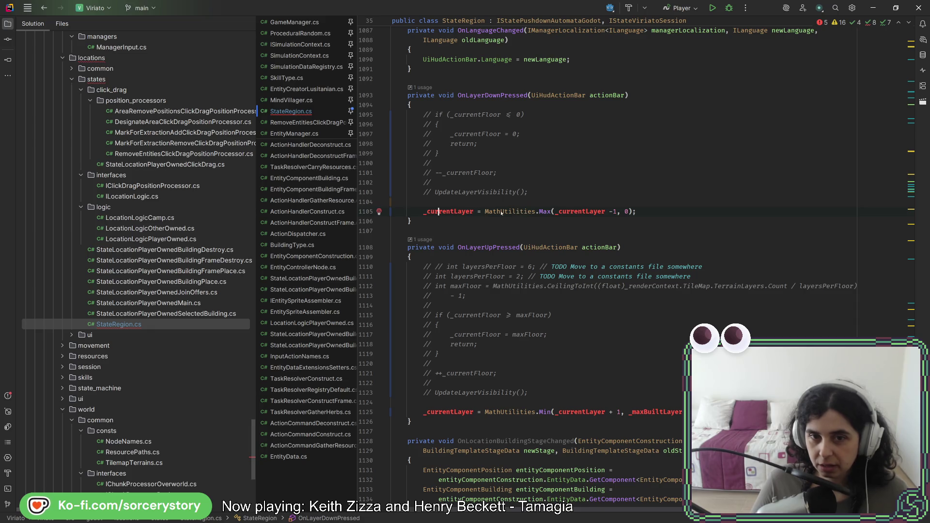
double_click(557, 212)
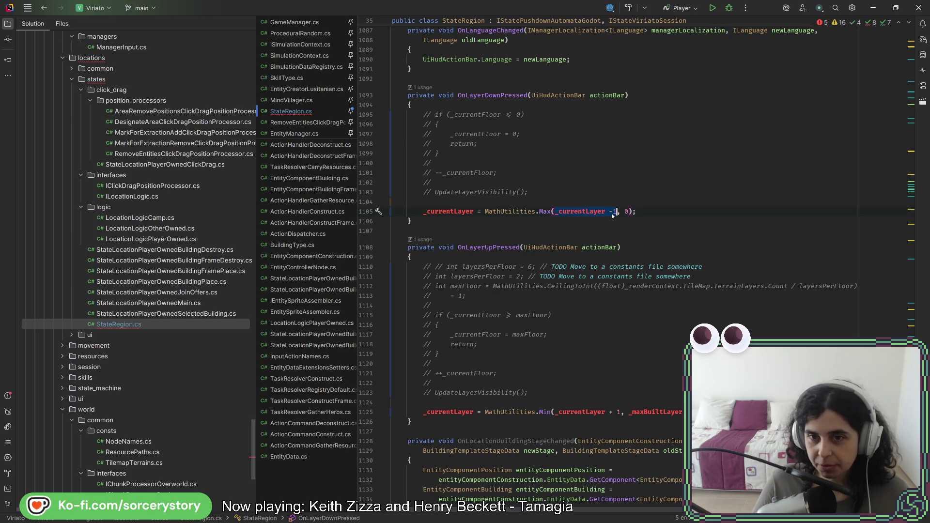
left_click_drag(614, 212, 594, 213)
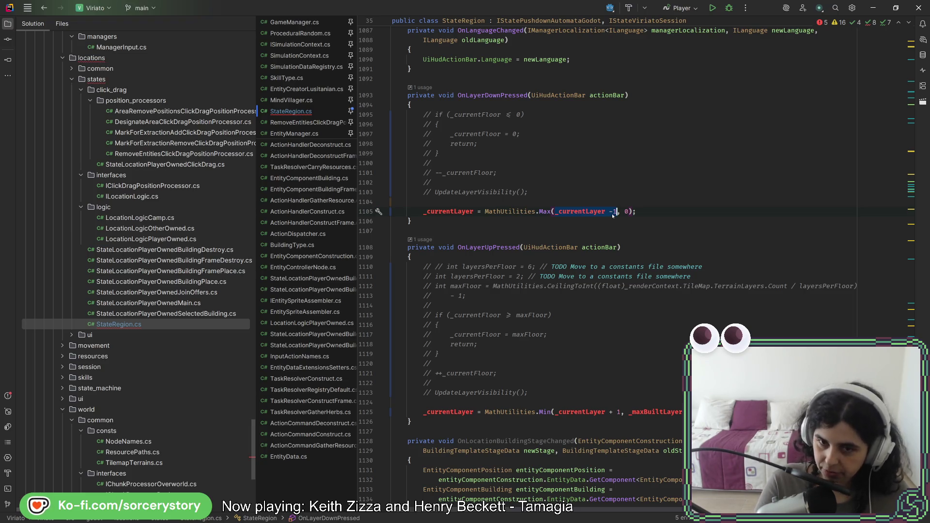
left_click(446, 212)
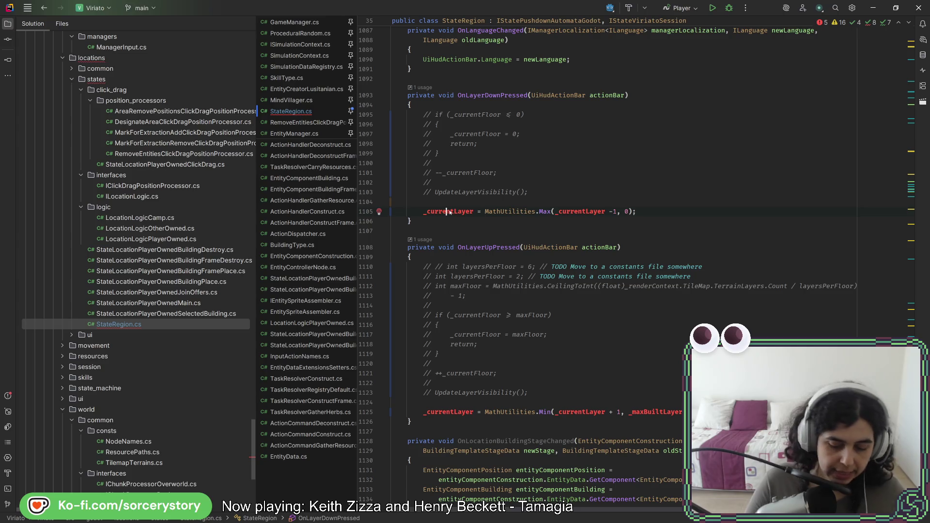
Step: Create _currentLayer as a private int field via the quick fix
key("alt+Return")
key("Return")
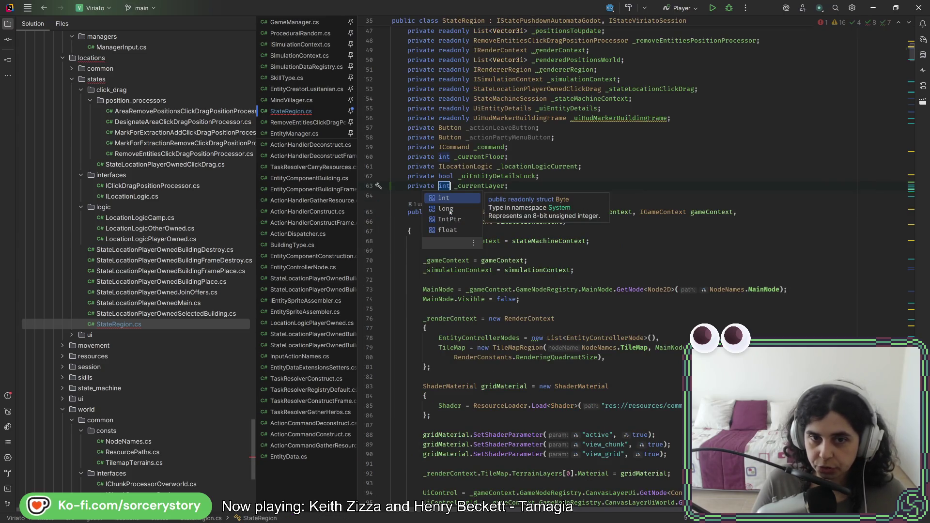
key("Return")
key("Return")
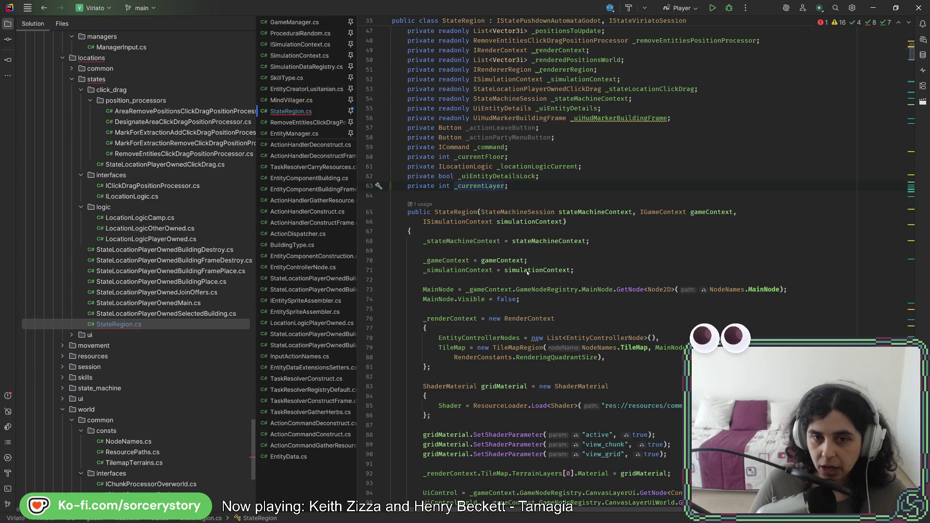
mouse_move(538, 271)
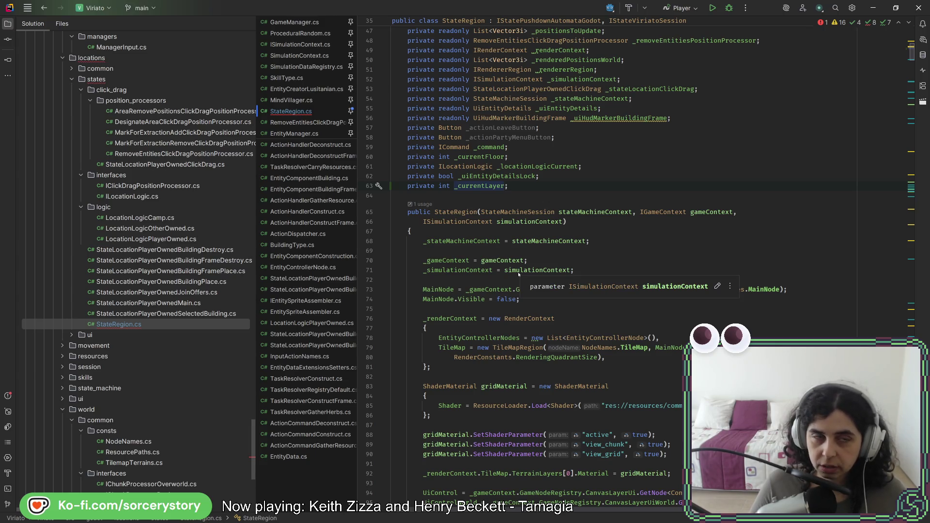
scroll(519, 272, "down", 2)
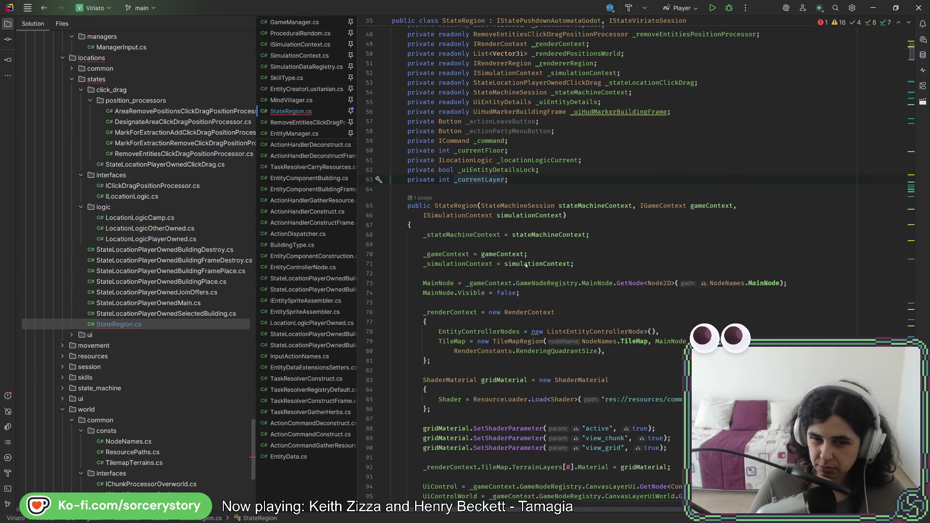
scroll(538, 269, "down", 5)
scroll(552, 267, "down", 5)
scroll(558, 265, "down", 5)
Step: Add _currentLayer = 0; at the end of the StateRegion constructor
left_click(808, 195)
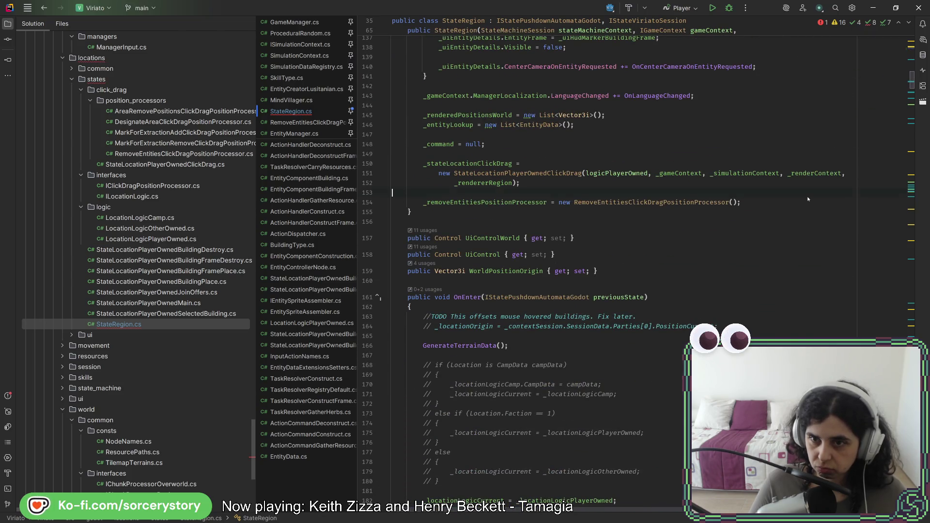
key("Return")
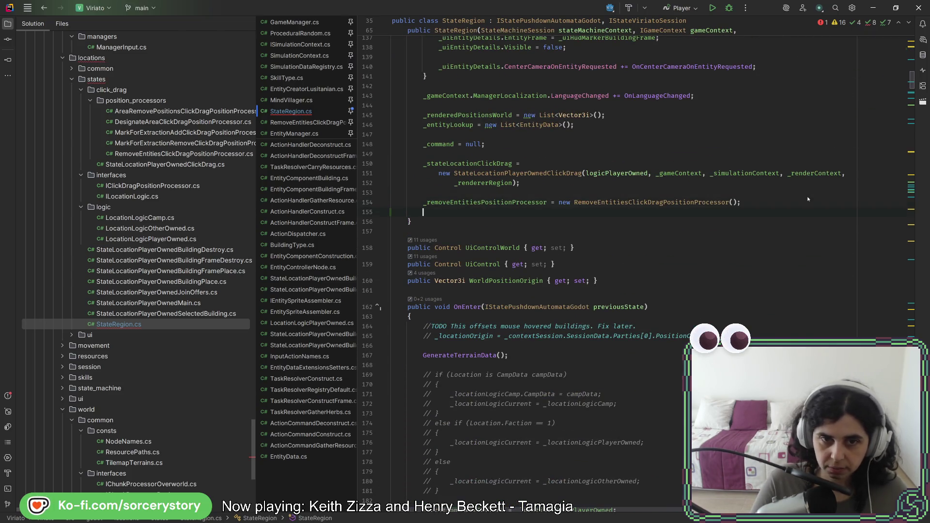
key("Return")
type("_cu")
key("Return")
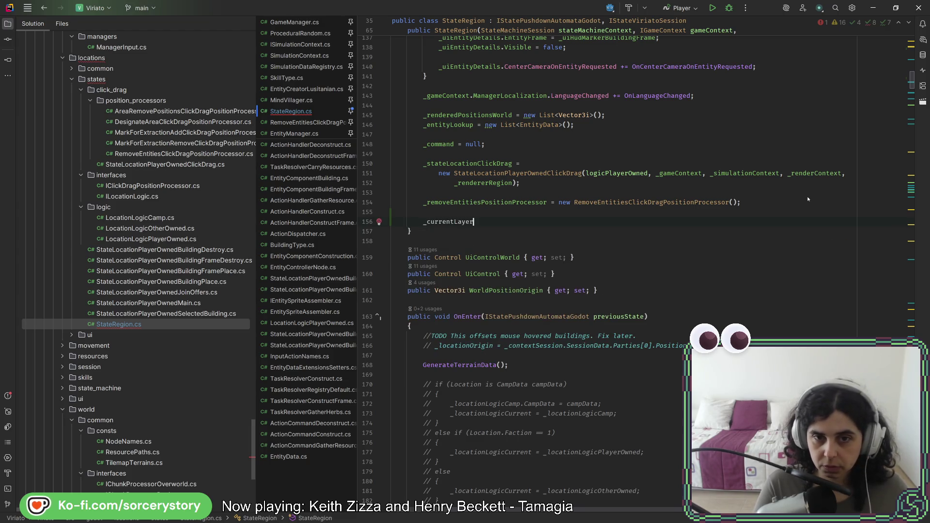
type(" = 0;")
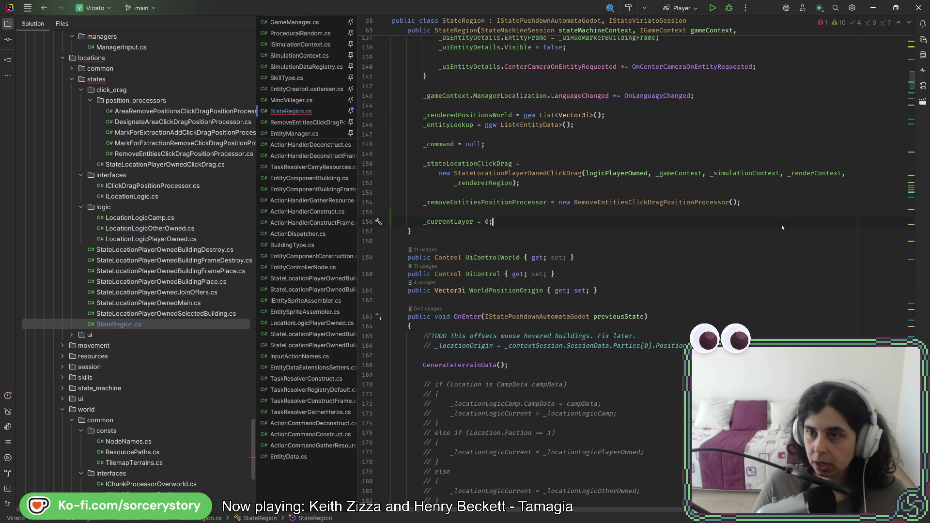
scroll(808, 199, "down", 10)
scroll(799, 199, "down", 10)
scroll(791, 201, "down", 10)
scroll(791, 200, "down", 10)
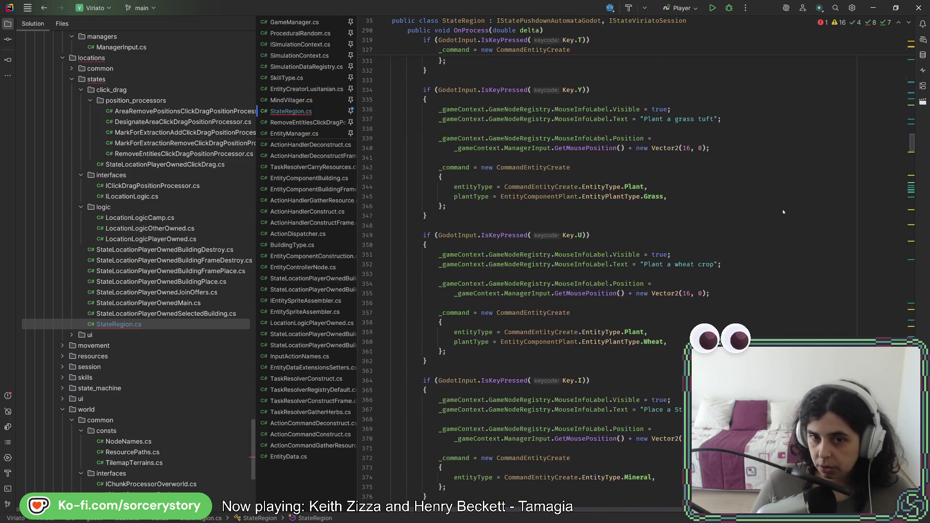
scroll(792, 201, "down", 10)
scroll(790, 201, "down", 10)
scroll(910, 168, "down", 10)
scroll(910, 169, "down", 20)
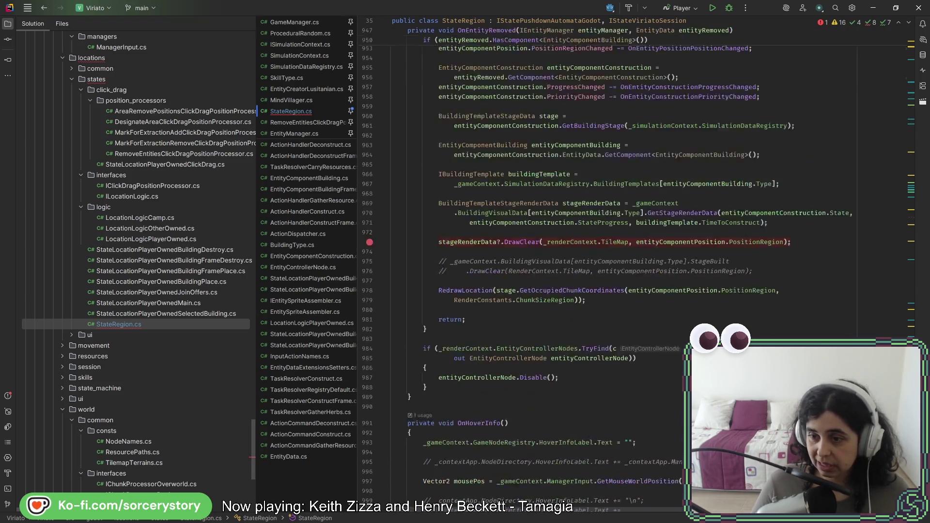
Step: Create _maxBuiltLayer as a private int field via the quick fix on line 1128
left_click(664, 237)
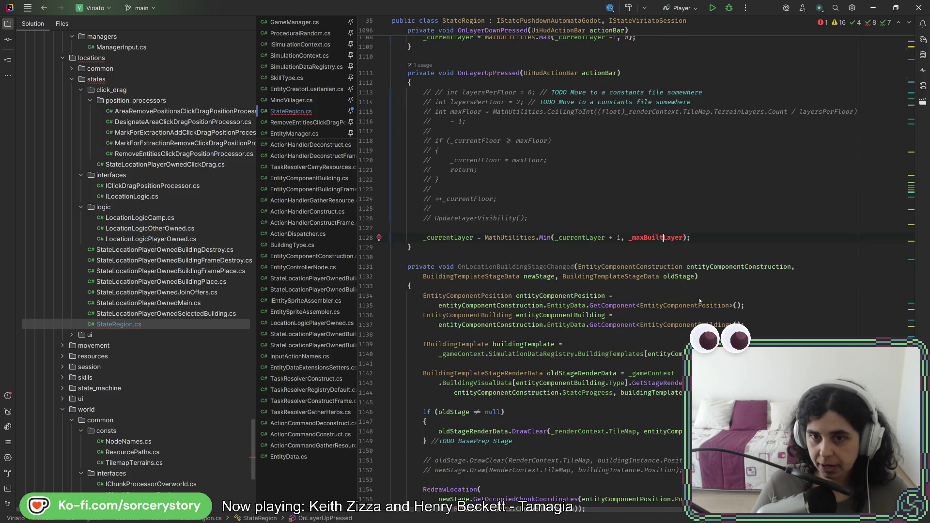
key("alt+Return")
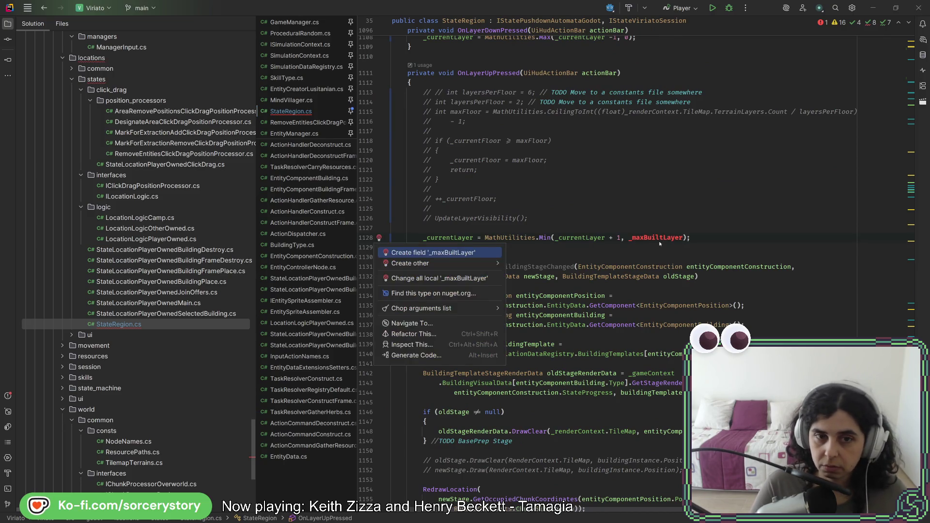
key("Return")
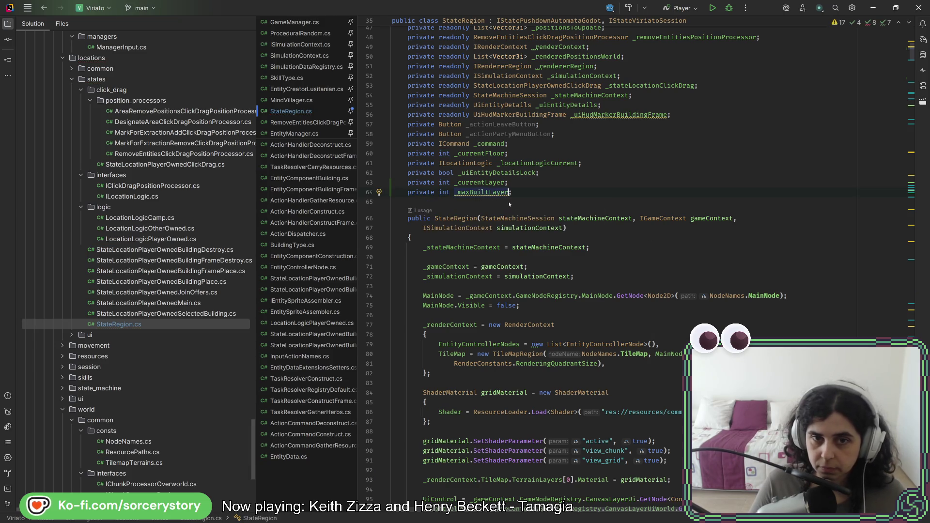
left_click(520, 186)
left_click(479, 192)
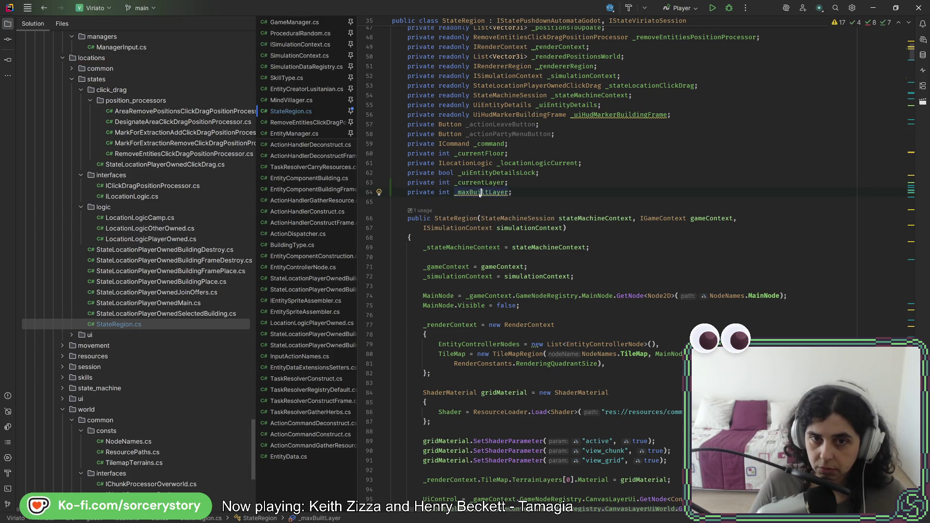
mouse_move(481, 192)
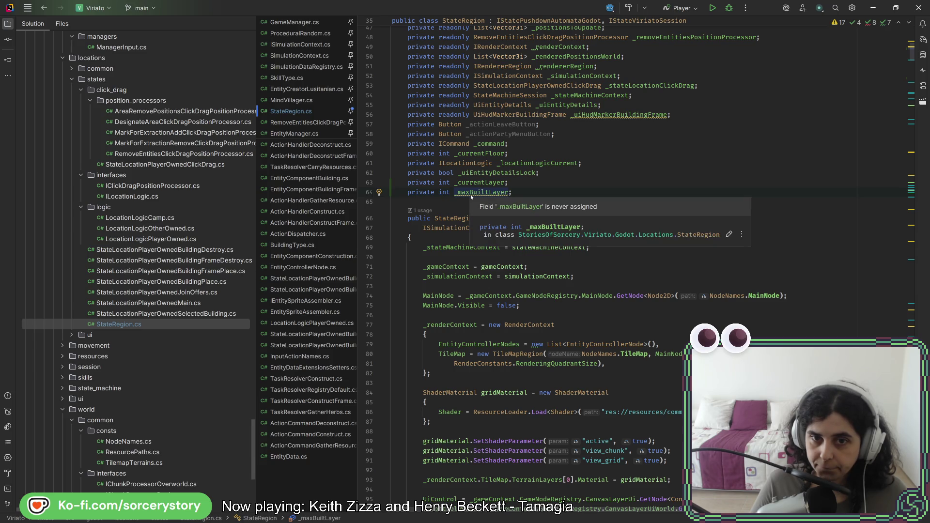
Step: Rename the _maxBuiltLayer field to _layerLevelMax
key("F2")
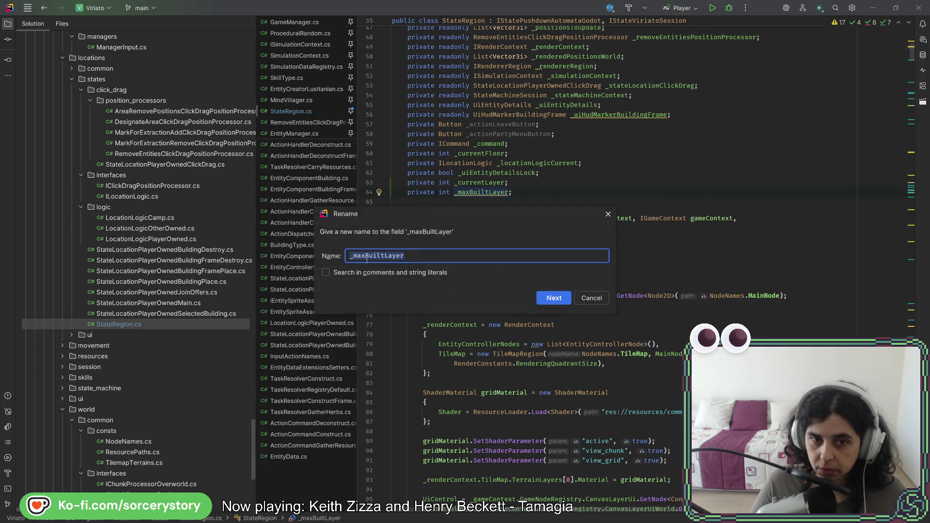
type("layerLevel")
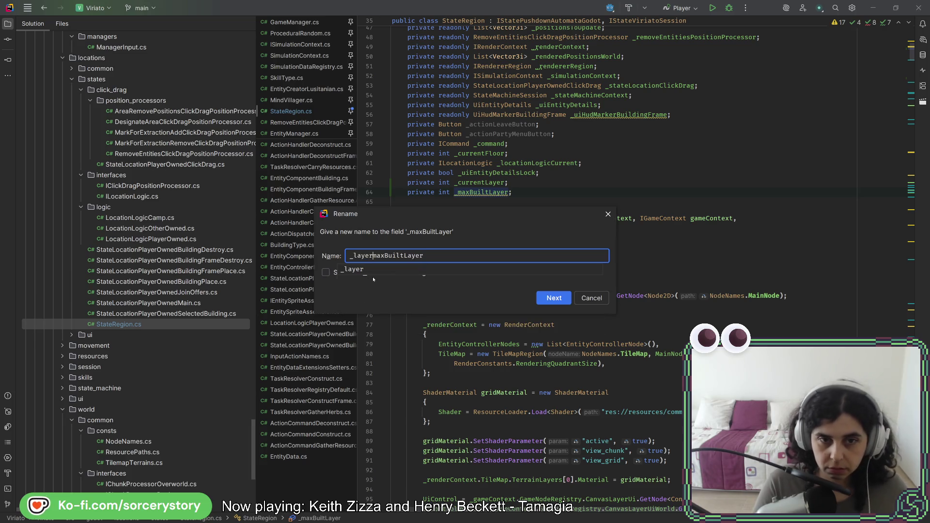
key("Right")
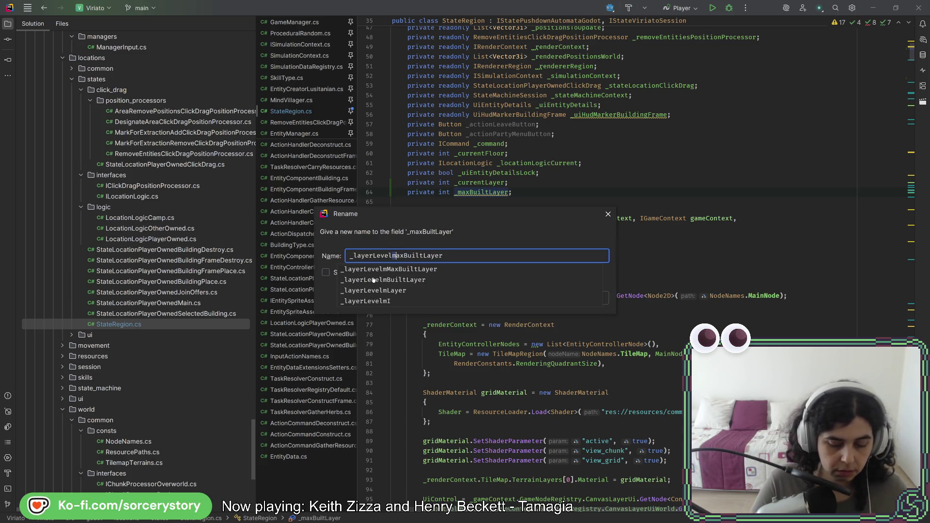
key("BackSpace")
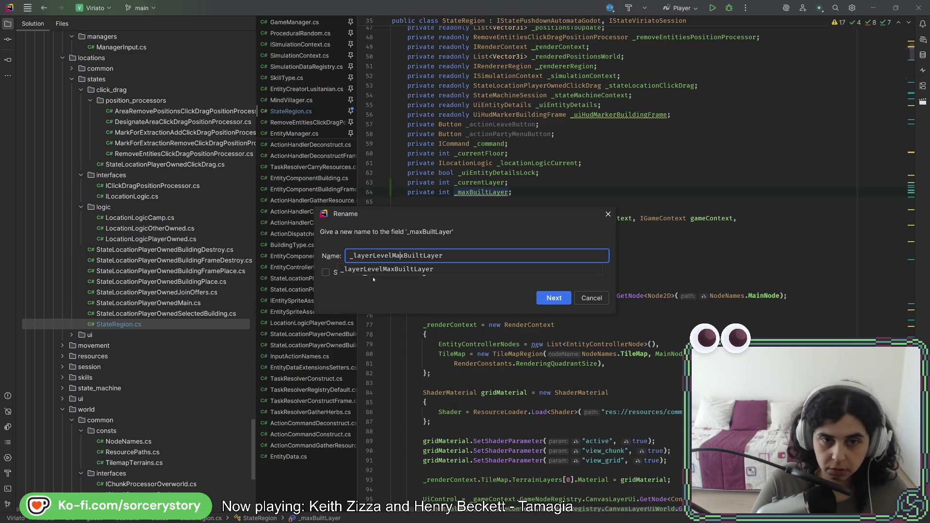
type("M")
key("Return")
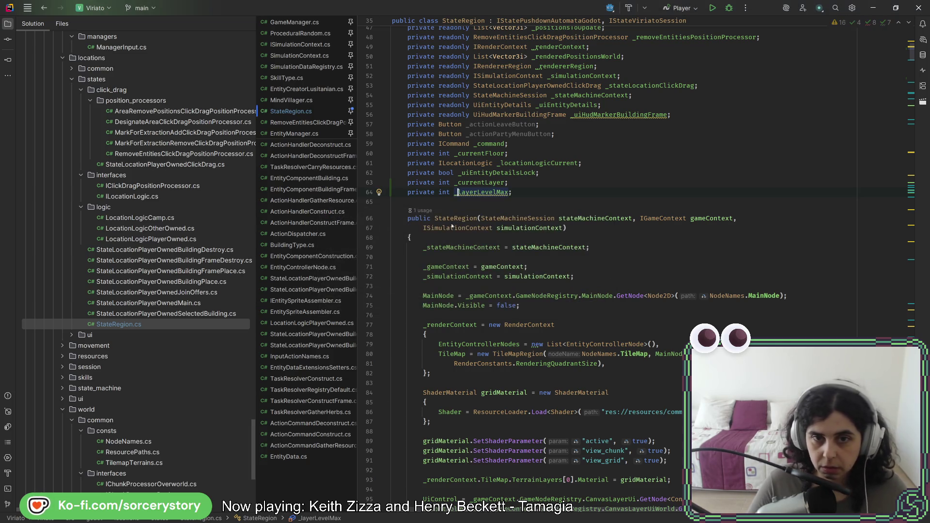
Step: Rename the _currentLayer field to _layerLevelCurrent
key("shift+F6")
key("Left")
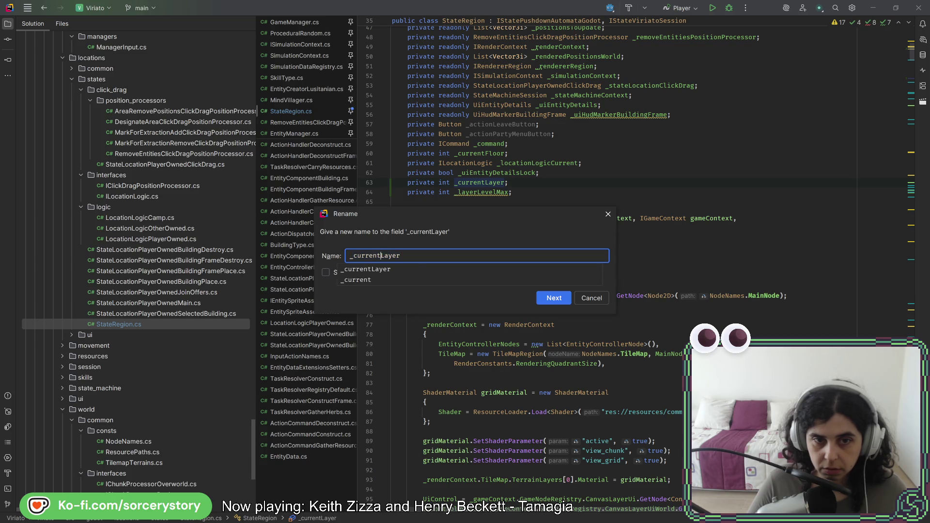
key("Right")
type("layer")
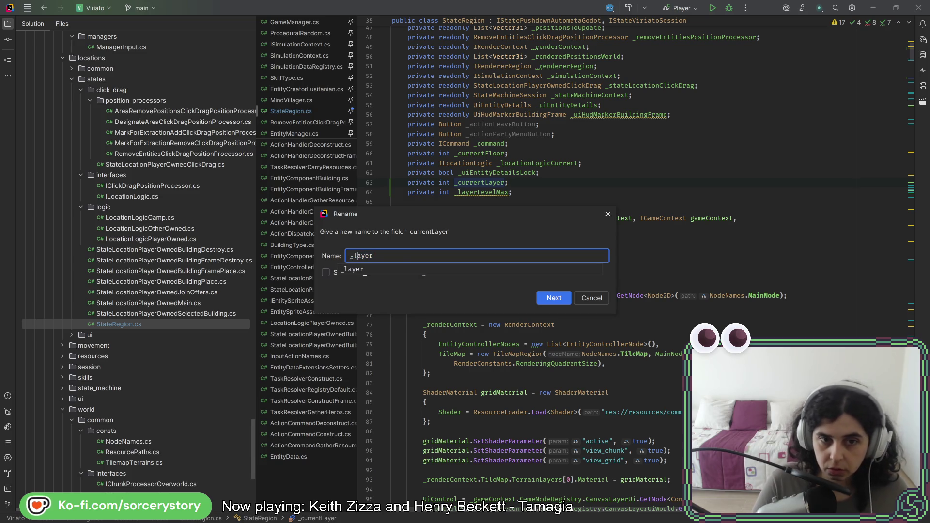
type("LevelCurrent")
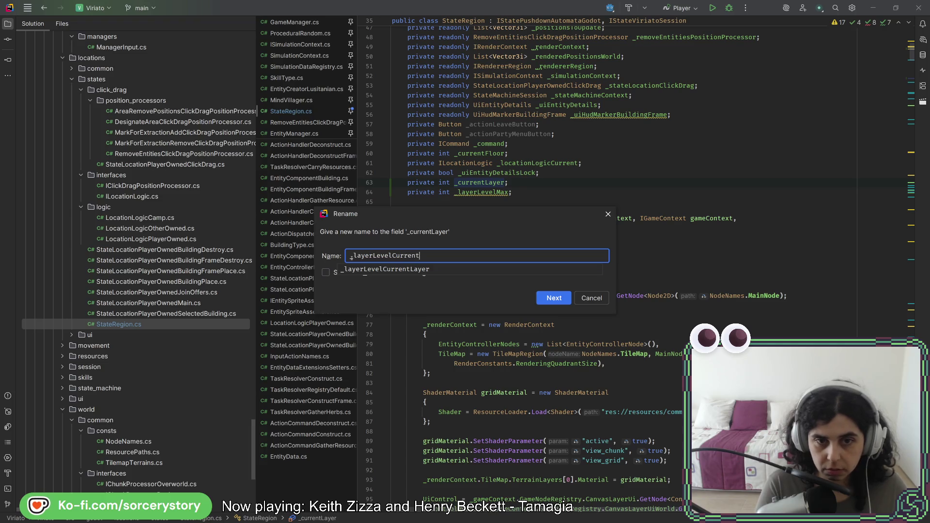
key("Return")
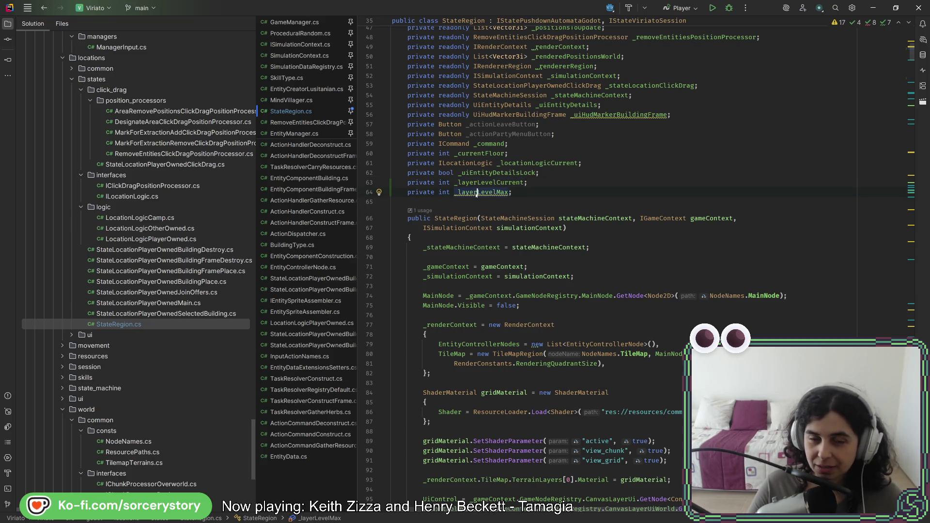
scroll(501, 239, "down", 7)
scroll(516, 269, "down", 11)
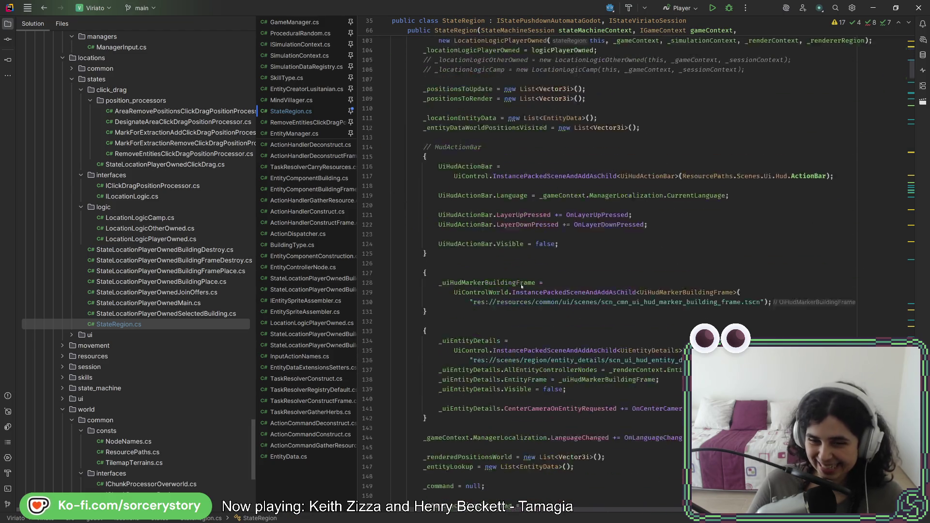
scroll(527, 289, "down", 11)
Step: Add _layerLevelMax = 0; below _layerLevelCurrent = 0; in the constructor
left_click(535, 259)
key("Return")
type("_layerLevelMax")
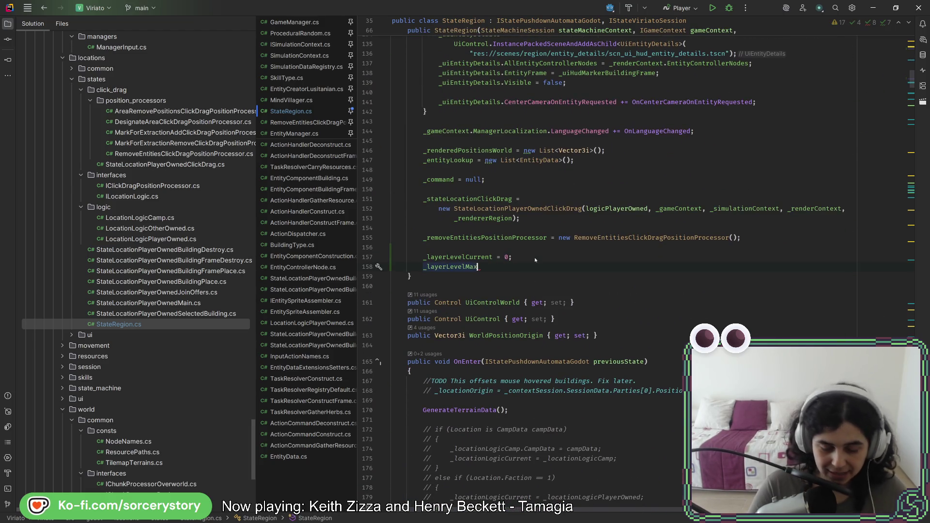
type(" = 0;")
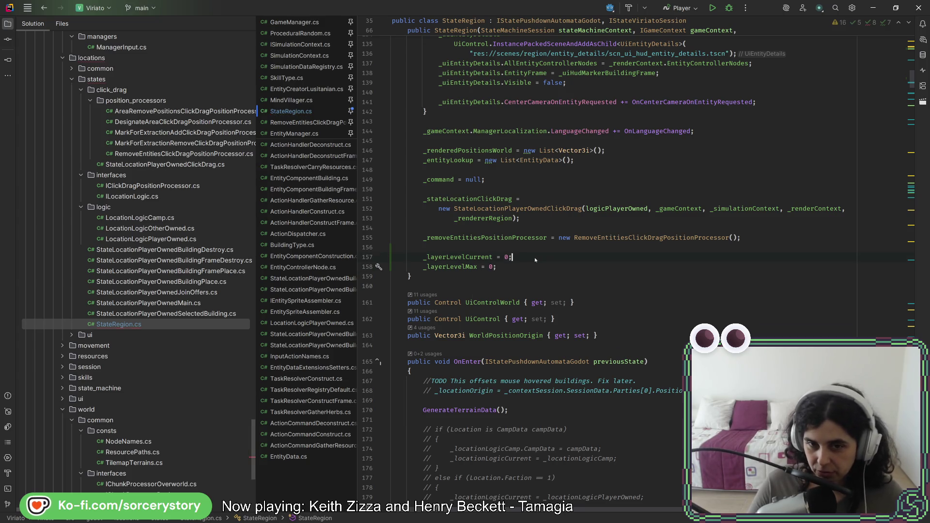
left_click(534, 260)
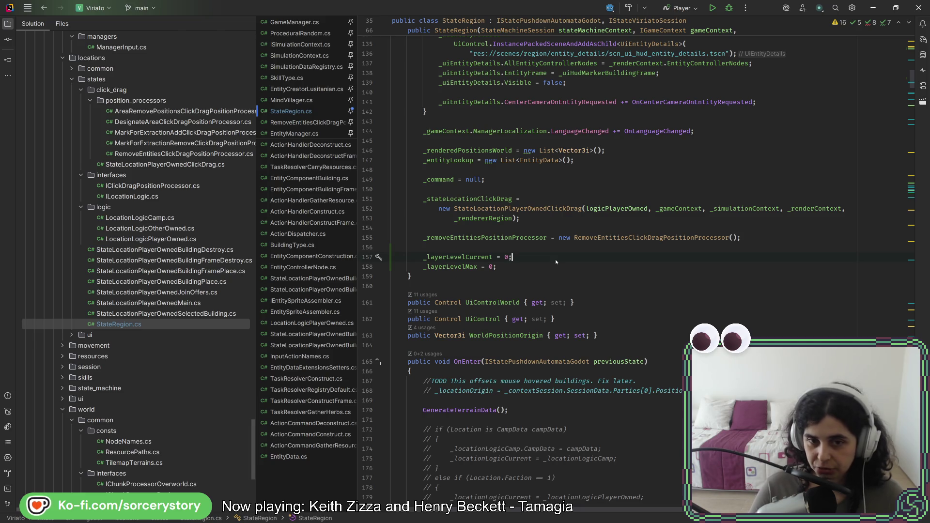
double_click(448, 267)
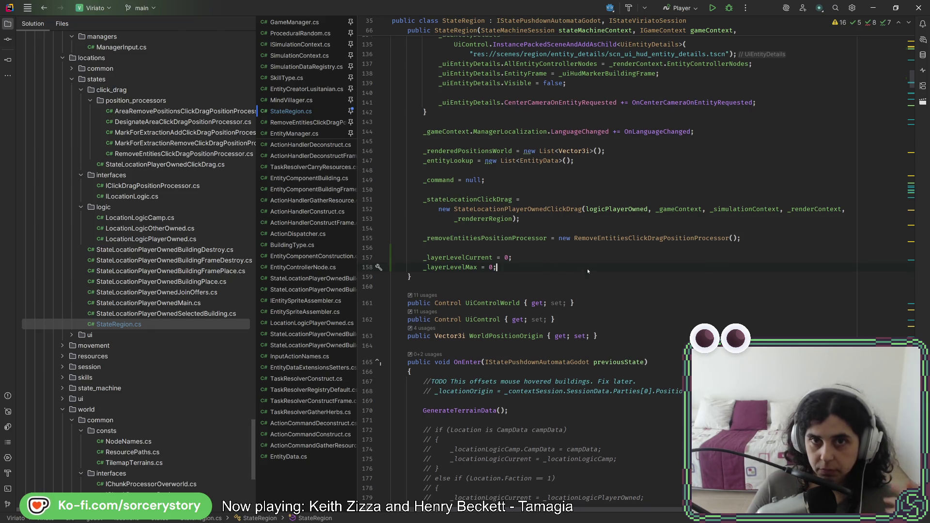
scroll(551, 266, "up", 5)
scroll(584, 278, "up", 5)
scroll(585, 278, "up", 2)
scroll(584, 278, "up", 6)
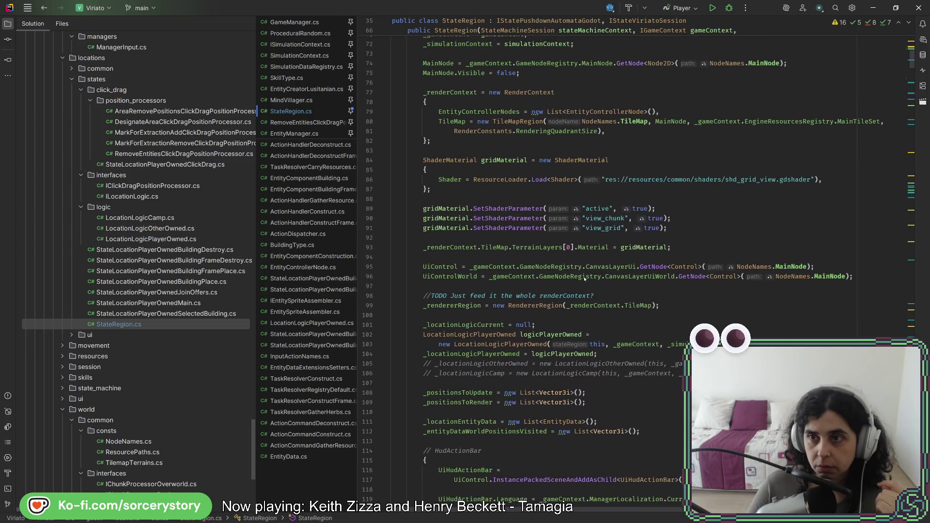
scroll(584, 277, "up", 6)
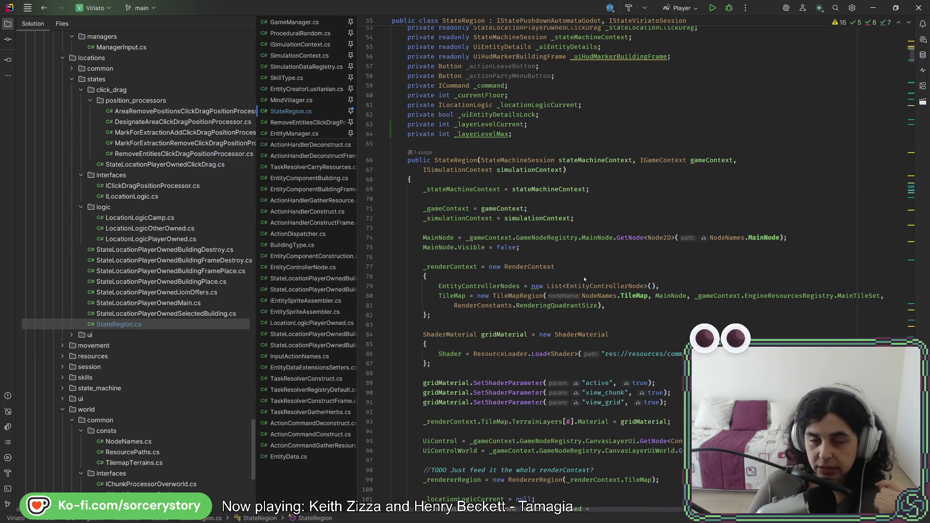
left_click(485, 134)
scroll(518, 318, "down", 7)
scroll(518, 318, "down", 7)
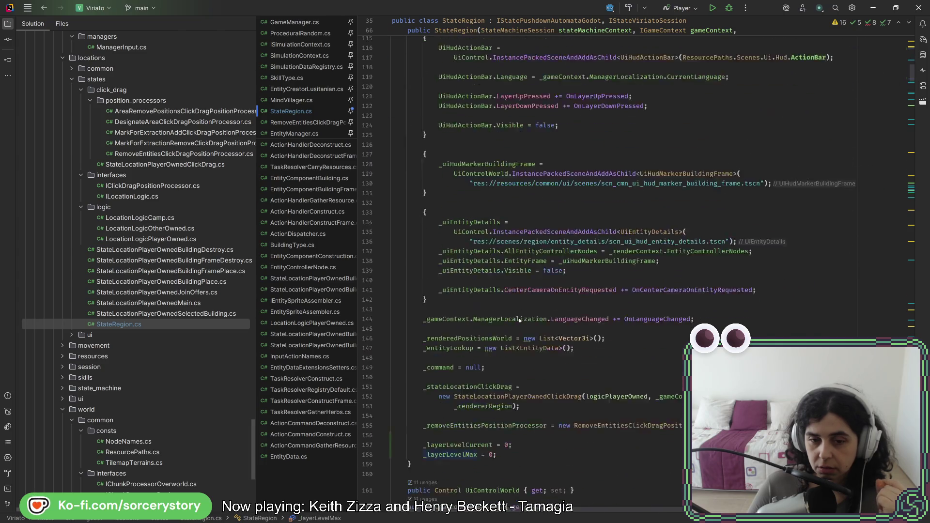
scroll(518, 318, "down", 7)
scroll(519, 318, "down", 7)
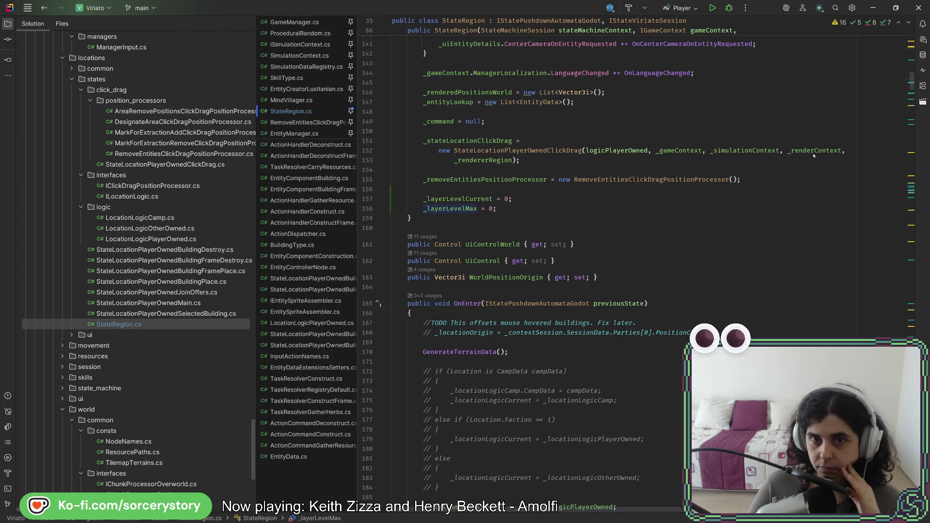
scroll(693, 286, "up", 7)
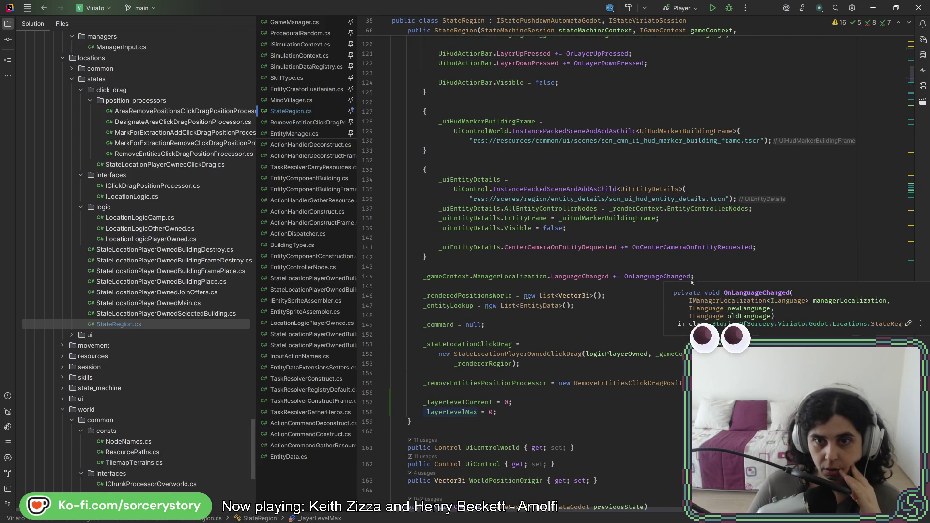
scroll(692, 282, "up", 2)
scroll(691, 276, "up", 4)
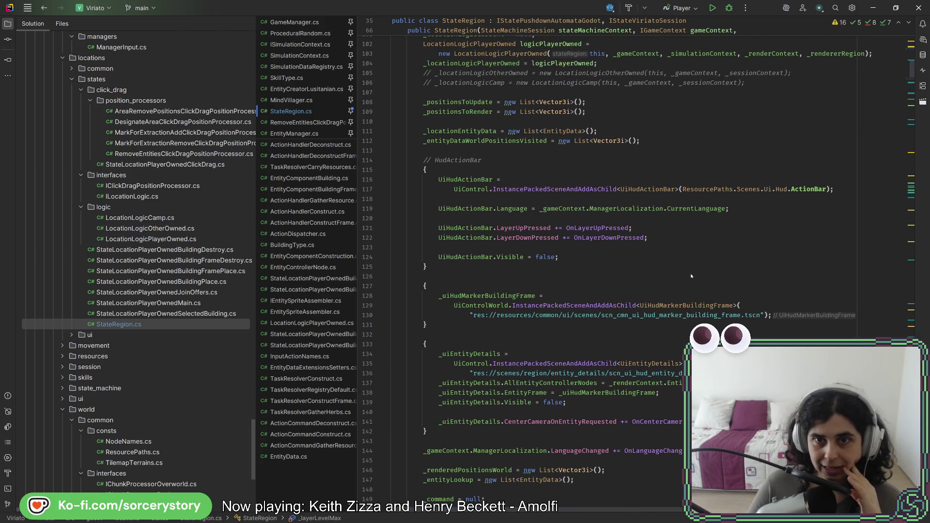
scroll(691, 276, "up", 3)
scroll(691, 276, "up", 3)
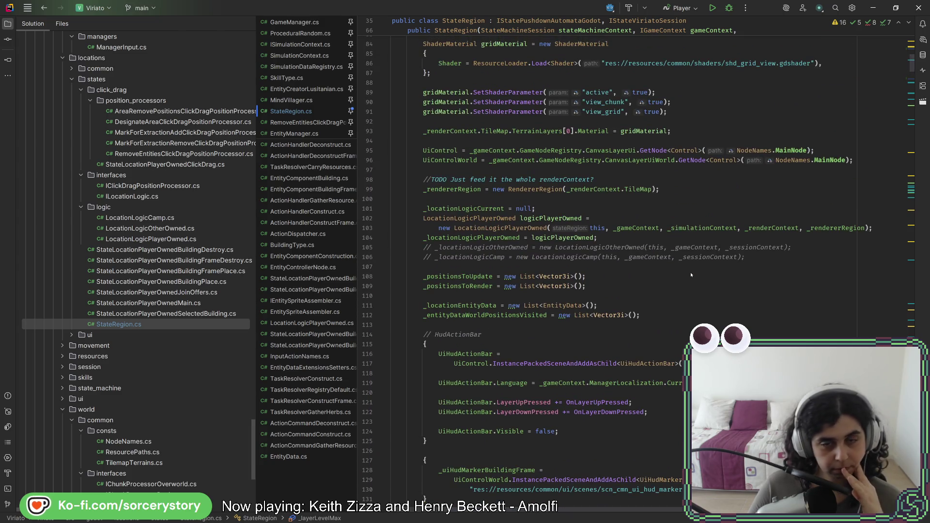
scroll(691, 274, "up", 1)
scroll(690, 273, "up", 3)
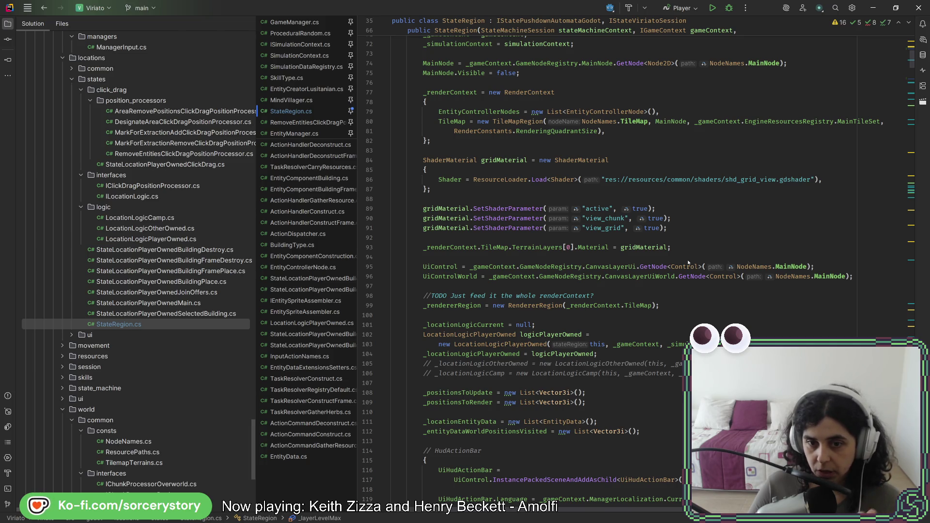
mouse_move(180, 282)
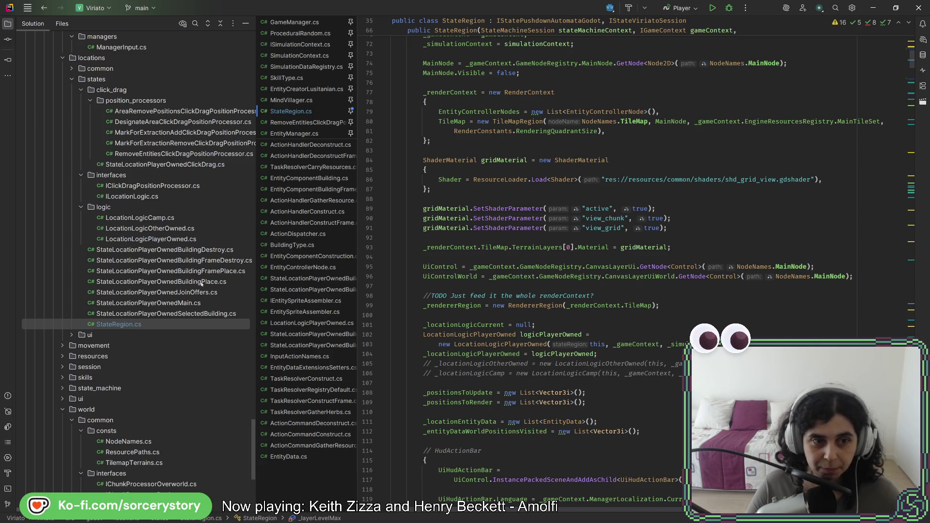
Step: Review mouseWorldCelli usages in StateLocationPlayerOwnedBuildingPlace.cs and check the running game
double_click(218, 281)
scroll(436, 501, "down", 4)
scroll(435, 501, "down", 10)
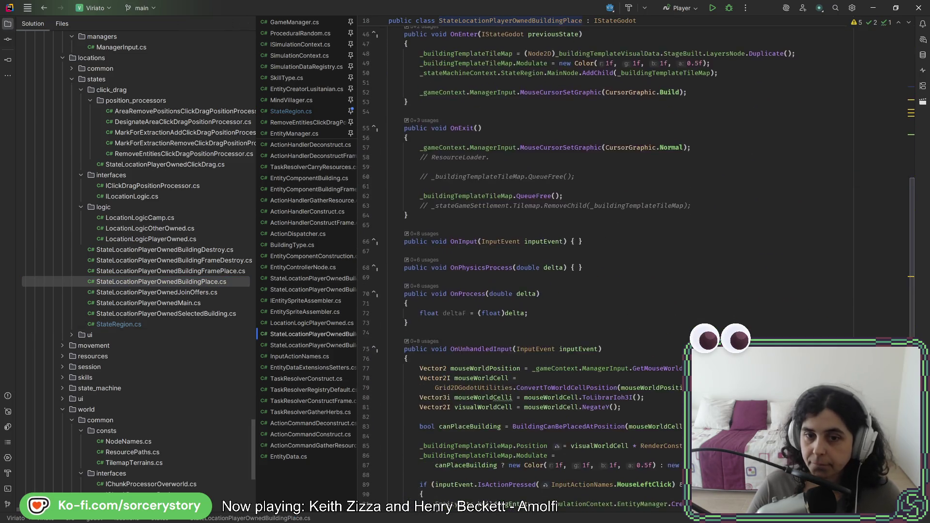
scroll(436, 501, "down", 9)
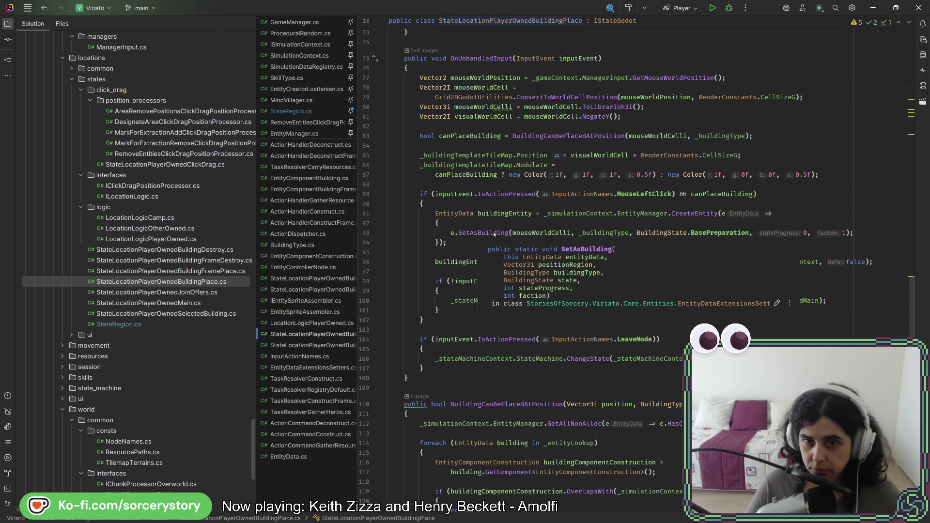
double_click(554, 233)
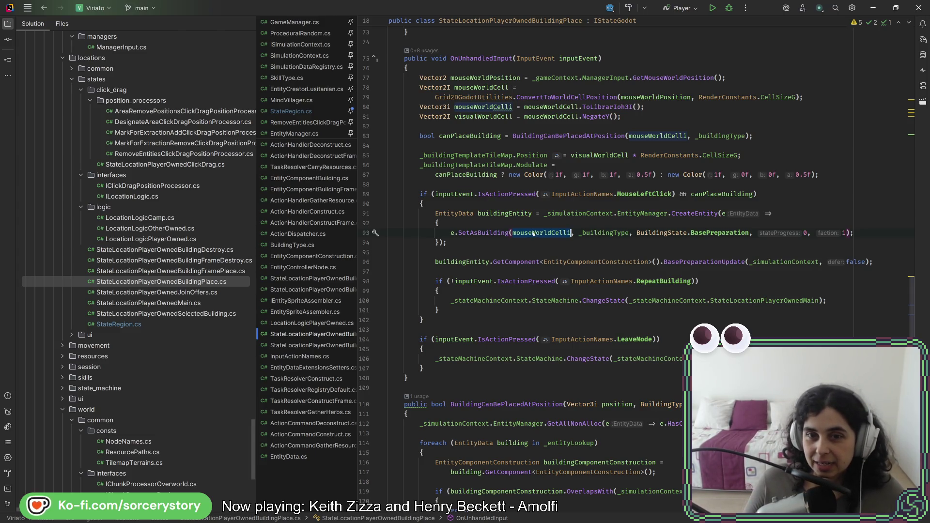
key("alt+Tab")
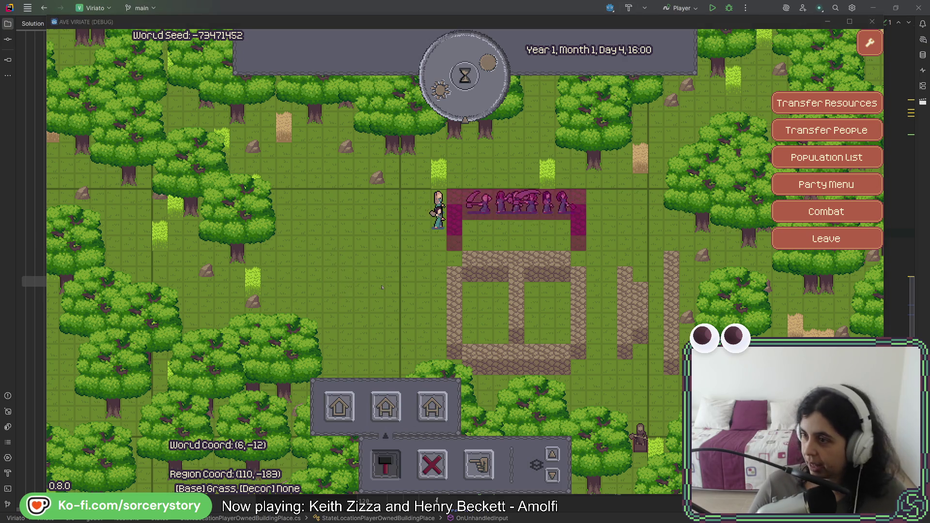
key("alt+Tab")
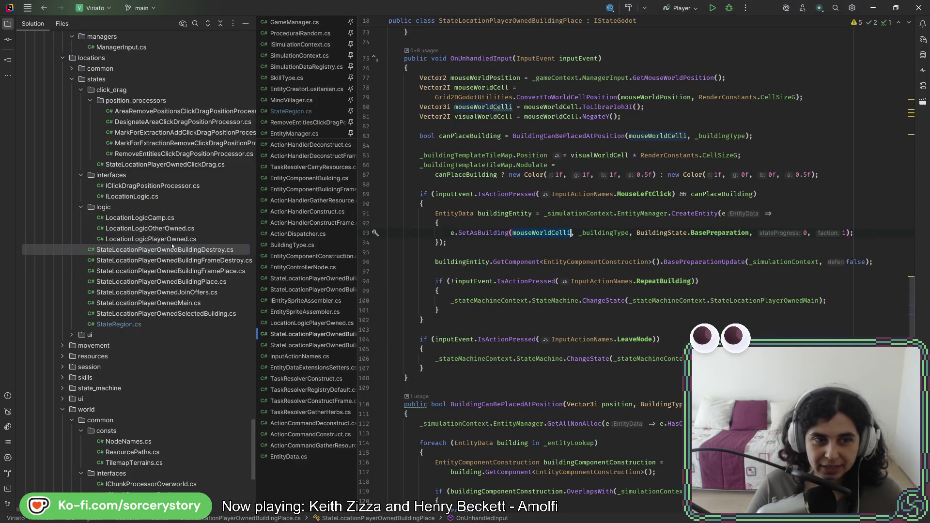
Step: Return to LocationLogicPlayerOwned.cs and select the build menu ButtonMenu block in Enter
double_click(172, 239)
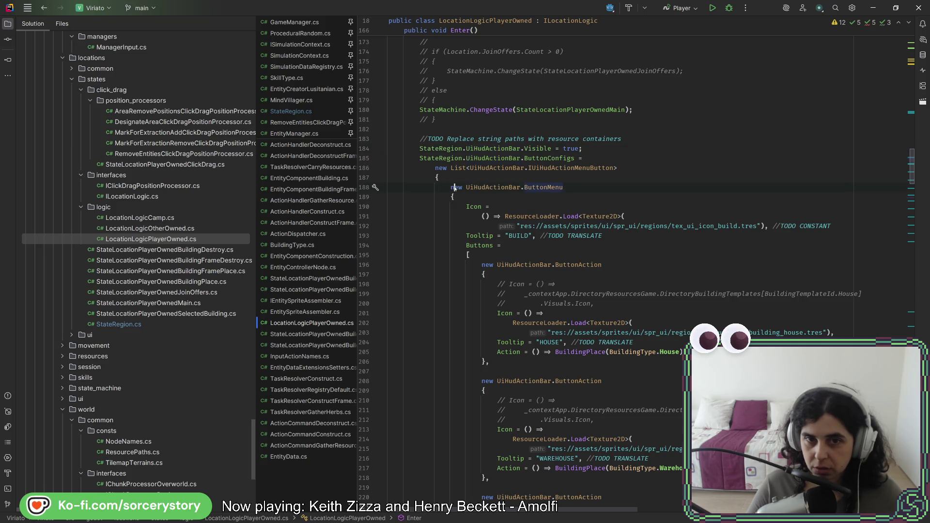
left_click(453, 187)
key("shift+Down")
key("shift+Down")
key("shift+Down")
scroll(454, 187, "down", 3)
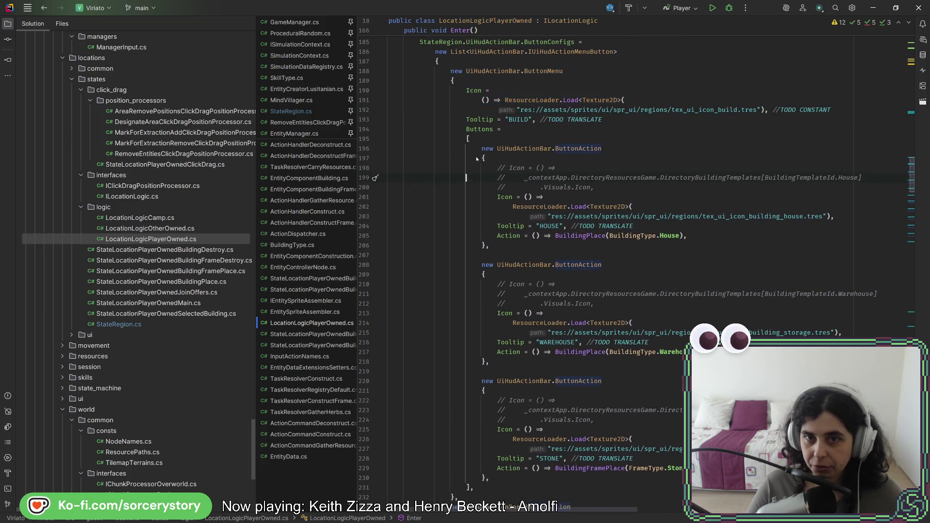